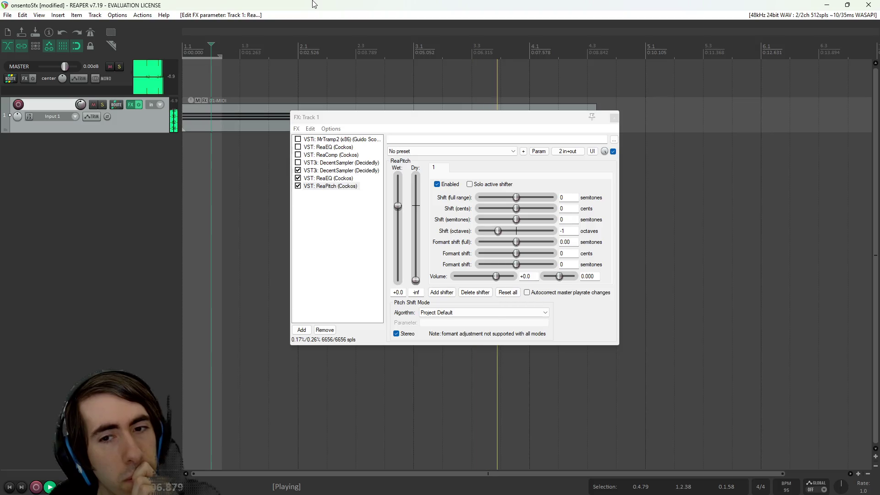
Step: Select ReaEQ in Track 1's effects chain and bring up its low shelf band
{"action": "mouse_move", "coordinate": [436, 118]}
{"action": "left_mouse_down"}
{"action": "mouse_move", "coordinate": [607, 121]}
{"action": "mouse_move", "coordinate": [451, 132]}
{"action": "left_mouse_up"}
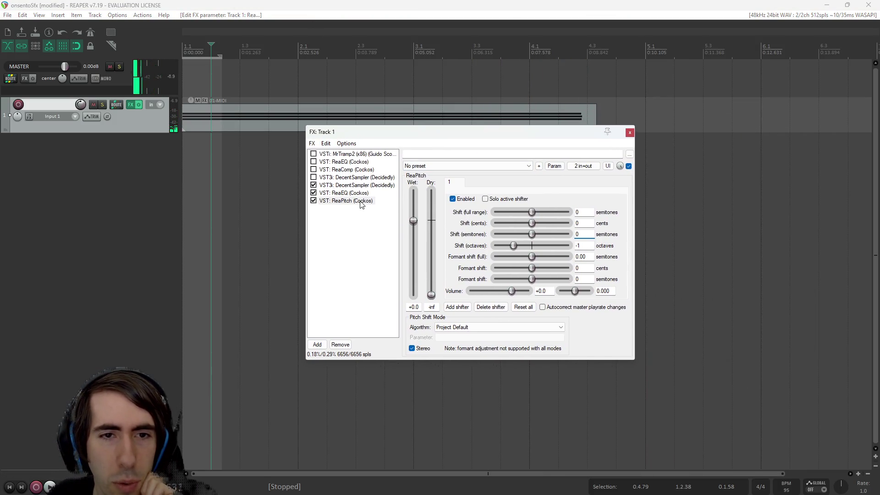
{"action": "left_click", "coordinate": [360, 205]}
{"action": "key", "text": "Up"}
{"action": "key", "text": "Down"}
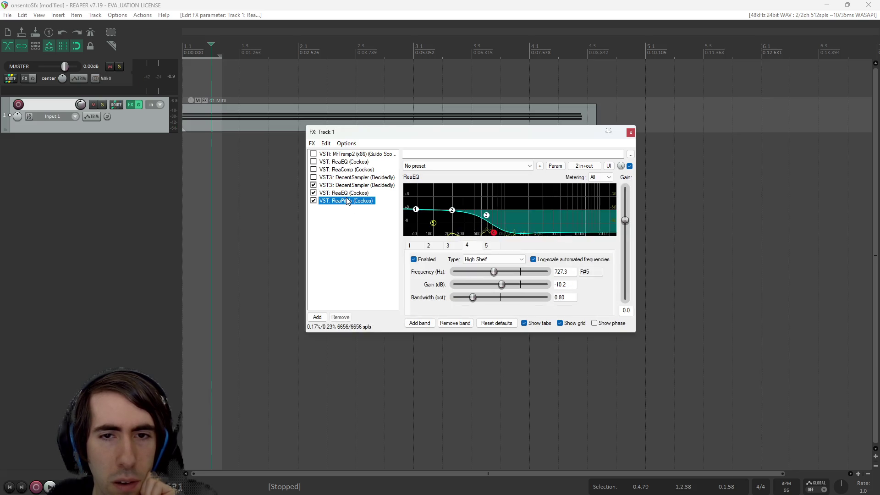
{"action": "key", "text": "Up"}
{"action": "left_click", "coordinate": [407, 246]}
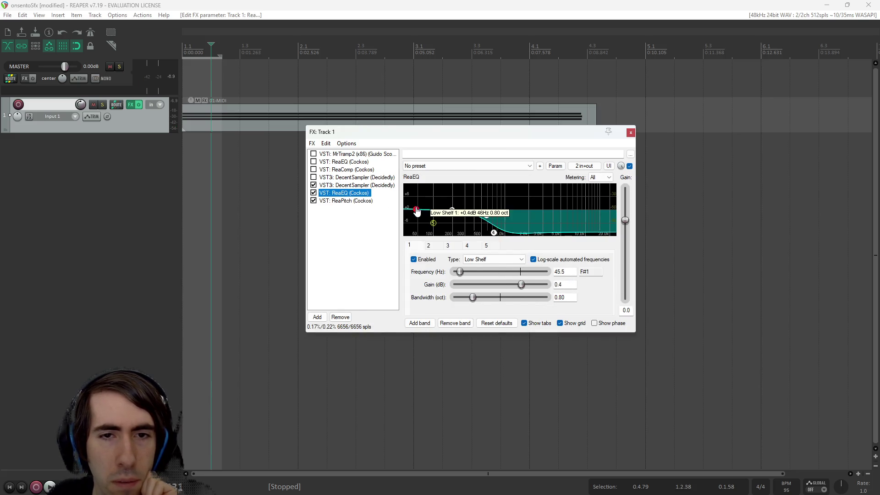
Step: Drag the low shelf to about 182 Hz / -7.4 dB and band 2 near 332 Hz while listening
{"action": "left_click_drag", "start_coordinate": [406, 248], "coordinate": [427, 246]}
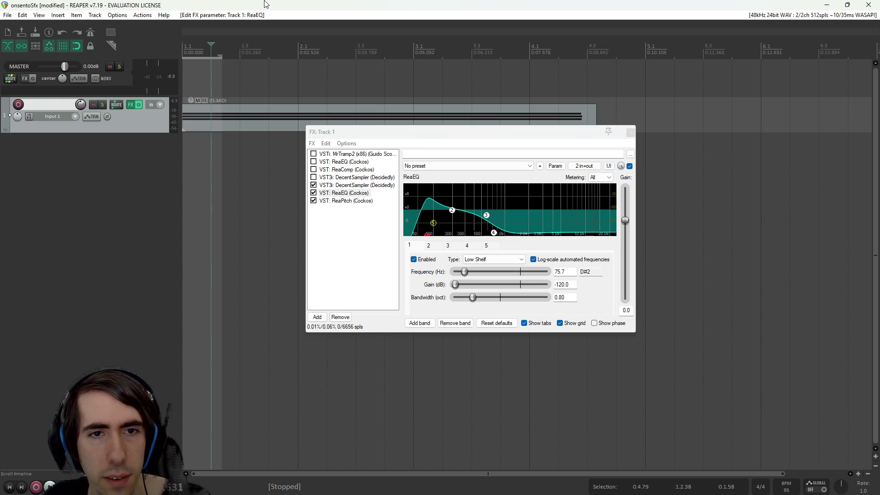
{"action": "key", "text": "space"}
{"action": "left_click", "coordinate": [433, 222]}
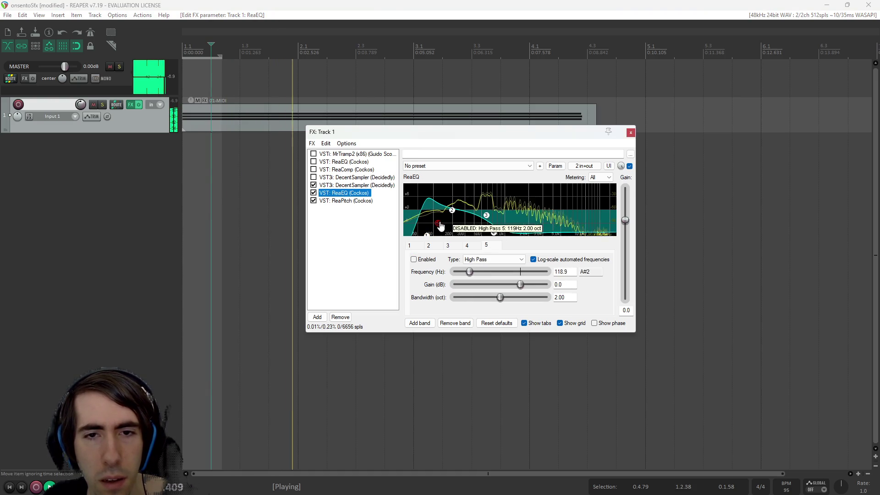
{"action": "mouse_move", "coordinate": [455, 213]}
{"action": "left_mouse_down"}
{"action": "mouse_move", "coordinate": [459, 230]}
{"action": "mouse_move", "coordinate": [481, 234]}
{"action": "mouse_move", "coordinate": [463, 225]}
{"action": "mouse_move", "coordinate": [468, 217]}
{"action": "mouse_move", "coordinate": [443, 223]}
{"action": "left_mouse_up"}
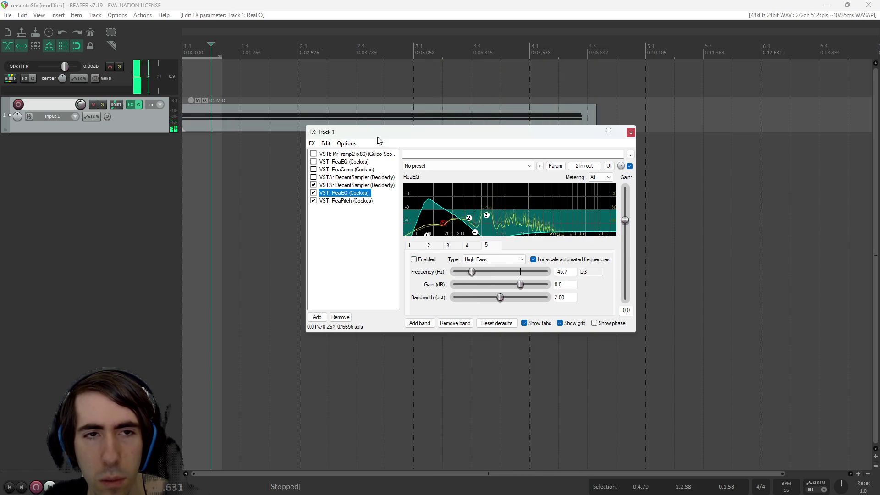
{"action": "mouse_move", "coordinate": [426, 235]}
{"action": "left_mouse_down"}
{"action": "mouse_move", "coordinate": [499, 224]}
{"action": "mouse_move", "coordinate": [497, 236]}
{"action": "mouse_move", "coordinate": [467, 209]}
{"action": "left_mouse_up"}
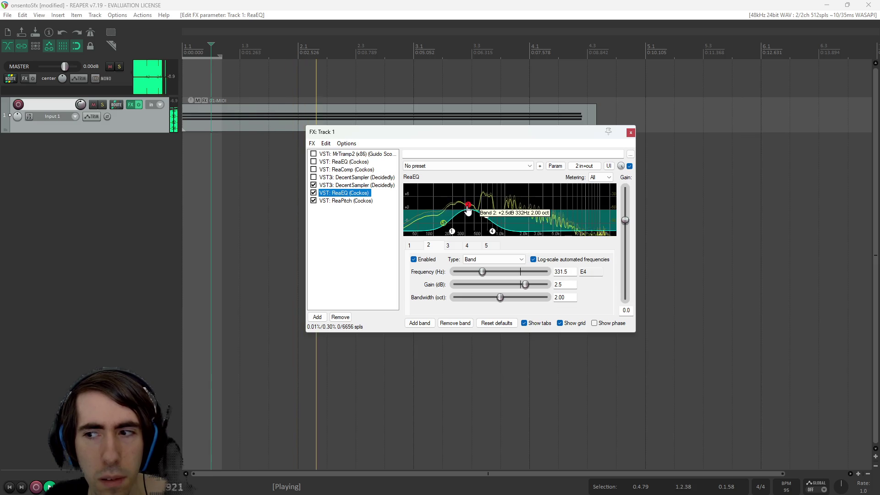
{"action": "left_click_drag", "start_coordinate": [451, 231], "coordinate": [451, 227]}
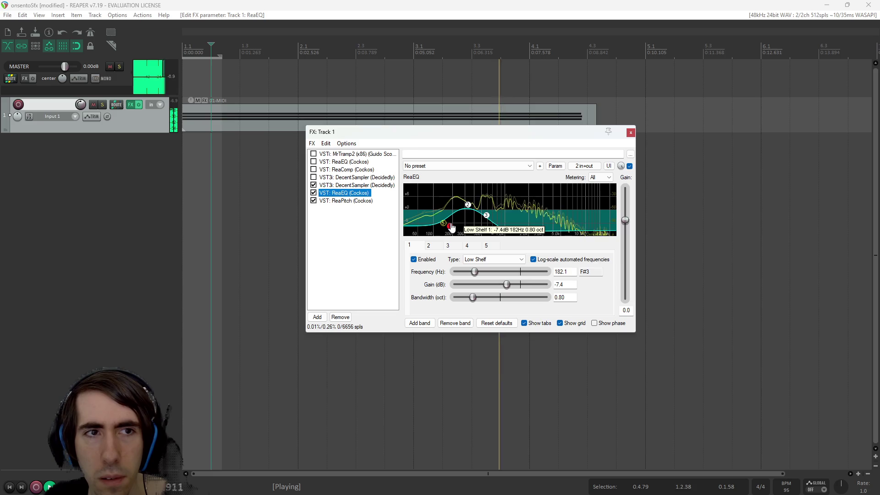
{"action": "key", "text": "space"}
{"action": "key", "text": "space"}
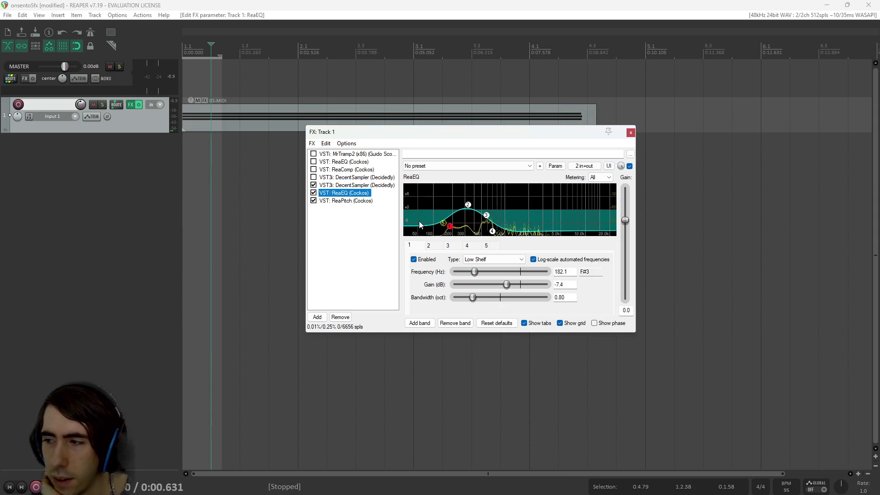
{"action": "key", "text": "space"}
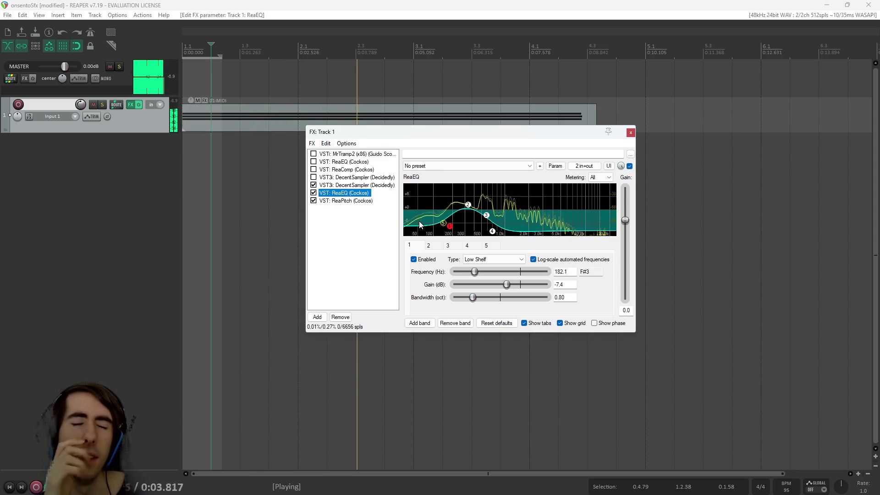
{"action": "key", "text": "space"}
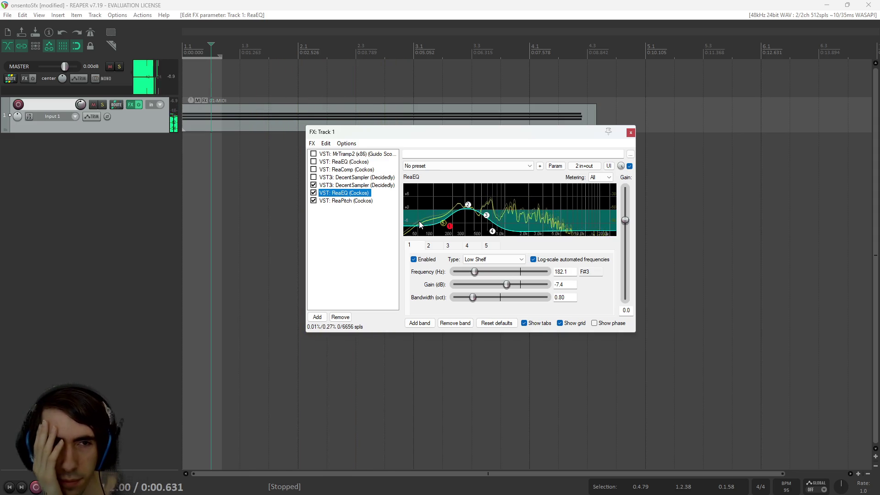
{"action": "key", "text": "space"}
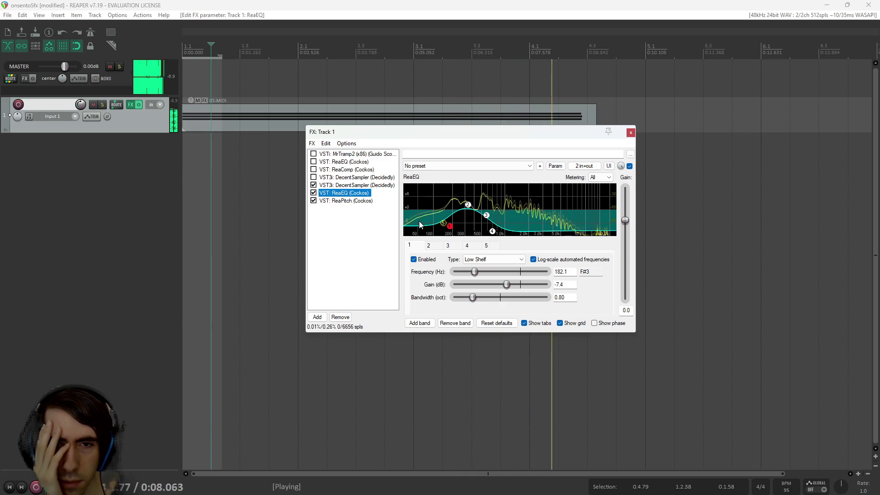
{"action": "key", "text": "space"}
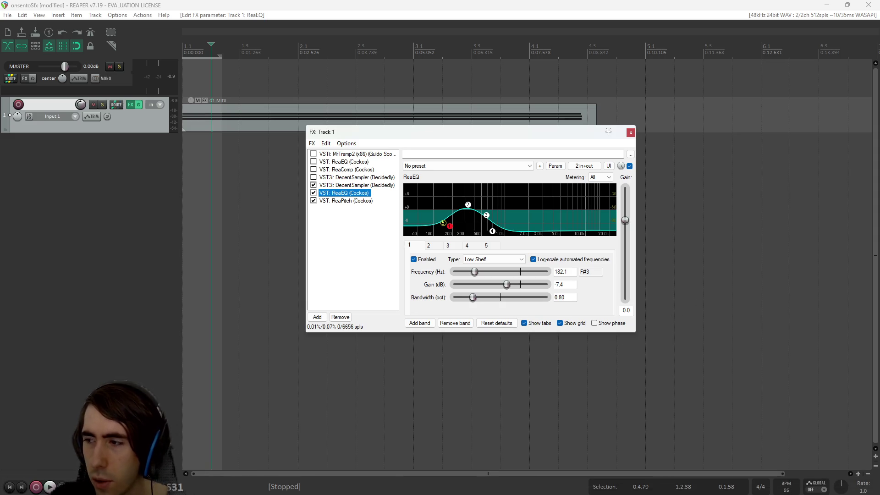
{"action": "key", "text": "alt+Tab"}
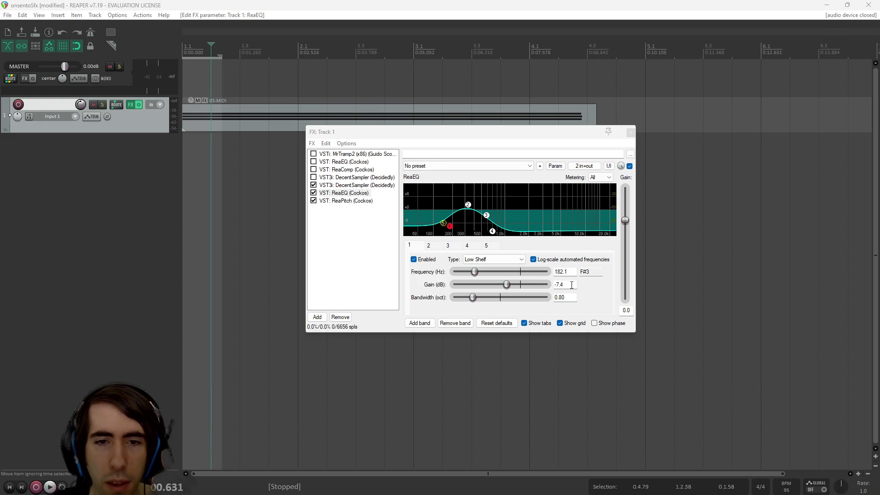
{"action": "left_click", "coordinate": [353, 201]}
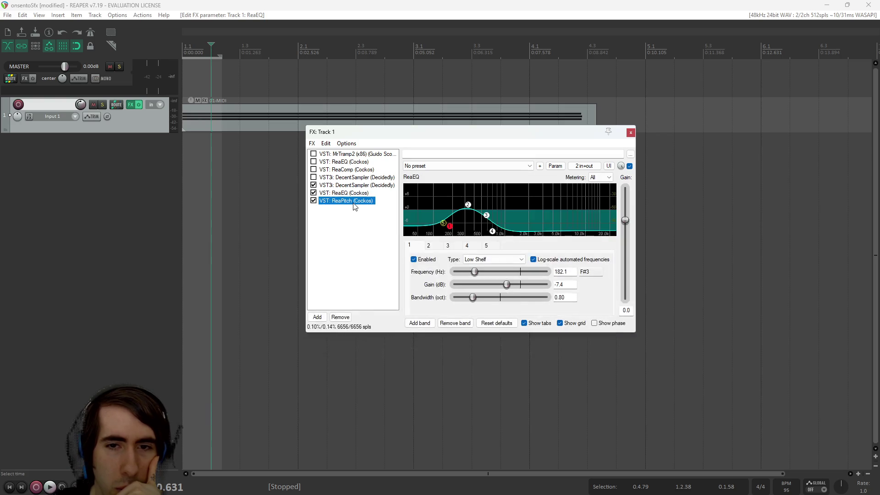
Step: Change ReaPitch's Shift (octaves) from -1 to 0 and play the sound back
{"action": "left_click", "coordinate": [586, 247]}
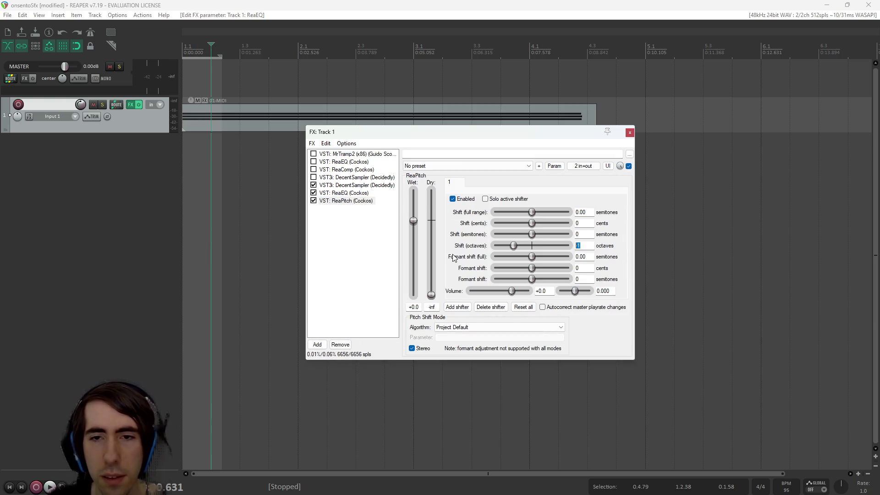
{"action": "left_click", "coordinate": [210, 47]}
{"action": "key", "text": "space"}
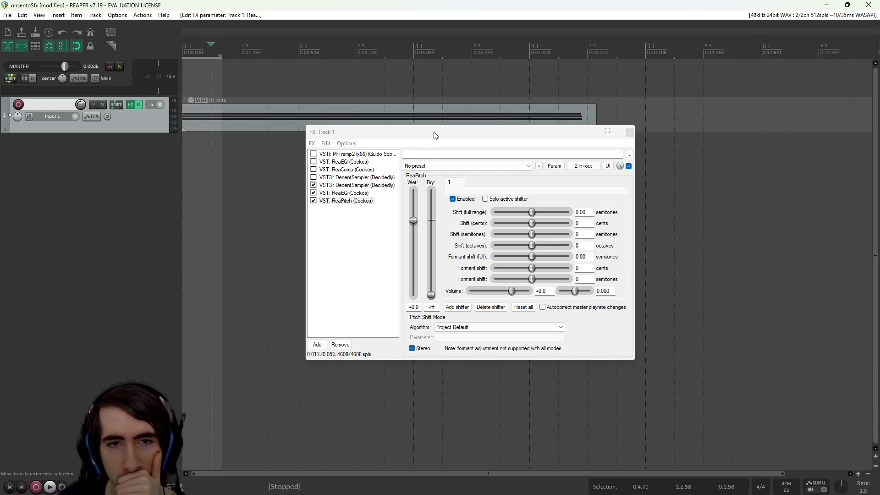
{"action": "left_click", "coordinate": [345, 185]}
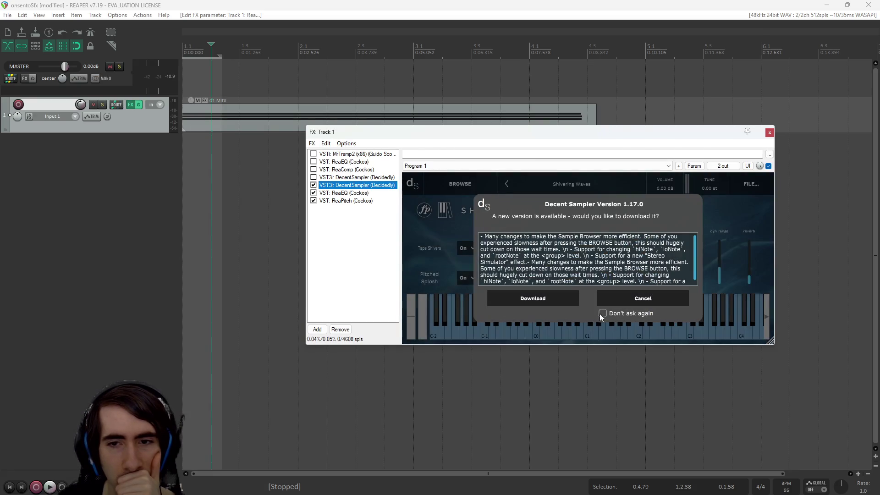
Step: Cancel the DecentSampler update prompt, reselect ReaPitch, and start playback
{"action": "left_click", "coordinate": [646, 300]}
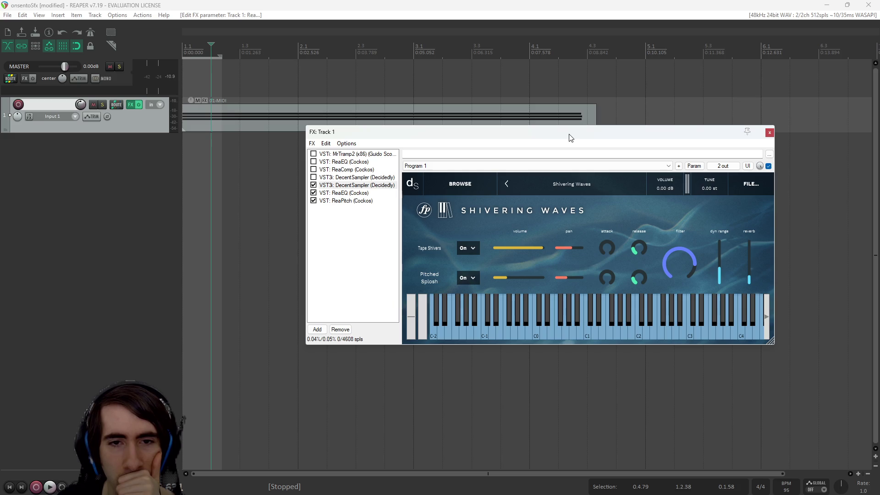
{"action": "left_click_drag", "start_coordinate": [571, 137], "coordinate": [548, 138]}
{"action": "left_click", "coordinate": [328, 202]}
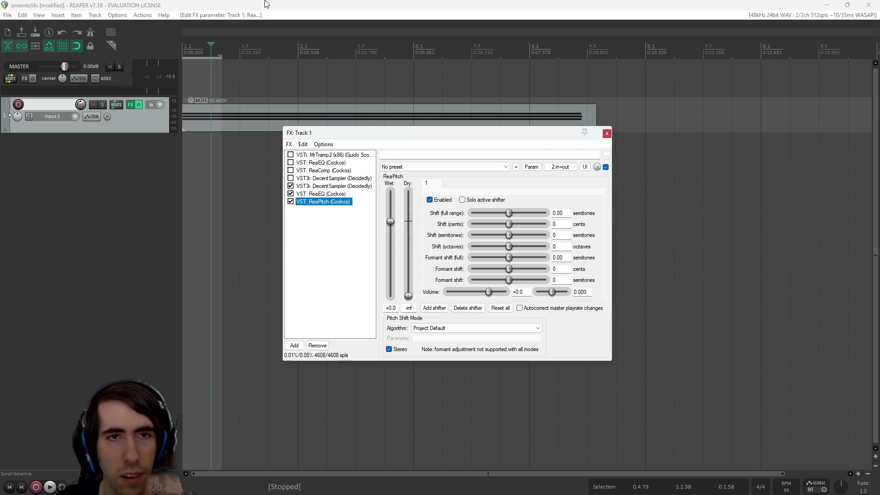
{"action": "left_click", "coordinate": [254, 13]}
{"action": "key", "text": "space"}
Step: Set ReaPitch's octave shift to 1 and listen to the result from the start
{"action": "double_click", "coordinate": [562, 250]}
{"action": "type", "text": "1"}
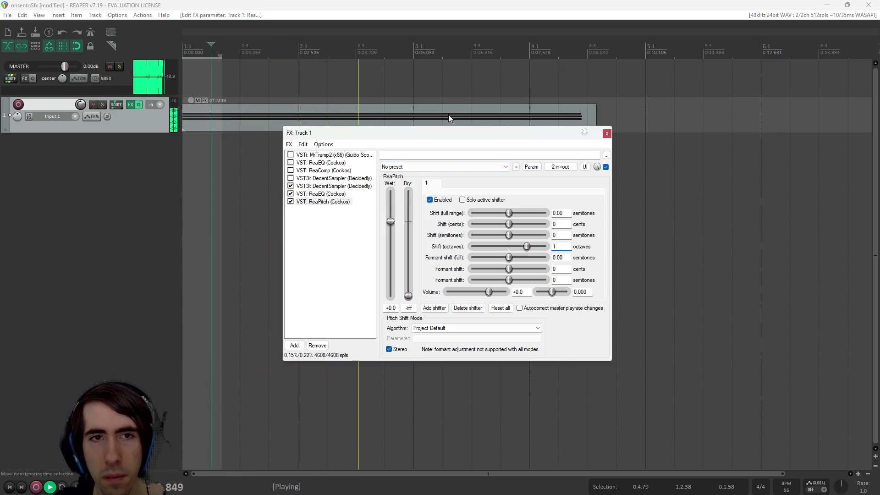
{"action": "left_click", "coordinate": [222, 69]}
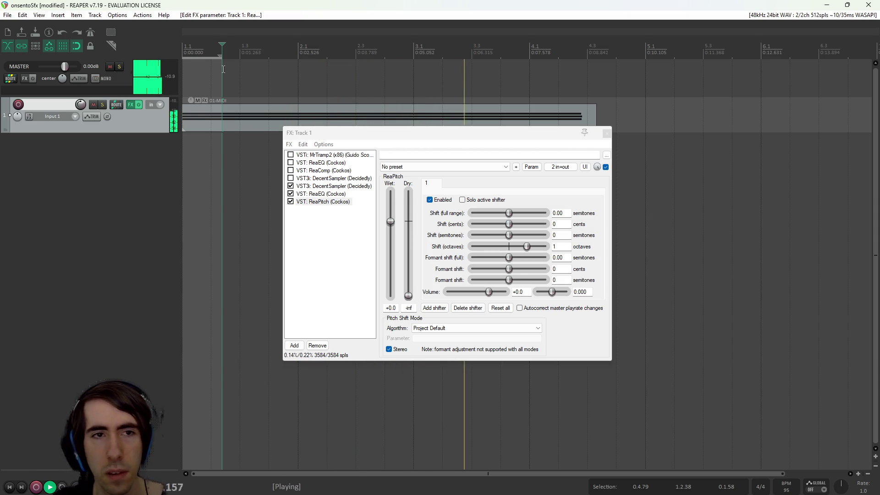
{"action": "key", "text": "space"}
{"action": "left_click_drag", "start_coordinate": [344, 133], "coordinate": [496, 100]}
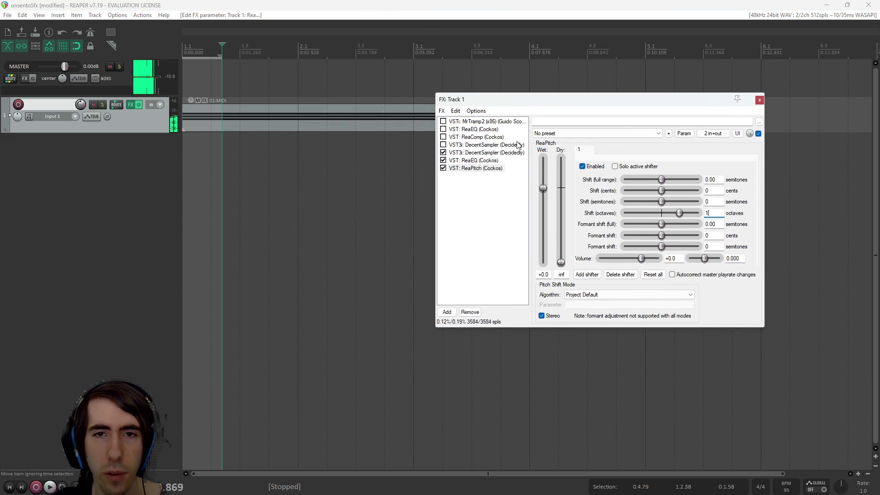
{"action": "left_click", "coordinate": [486, 152]}
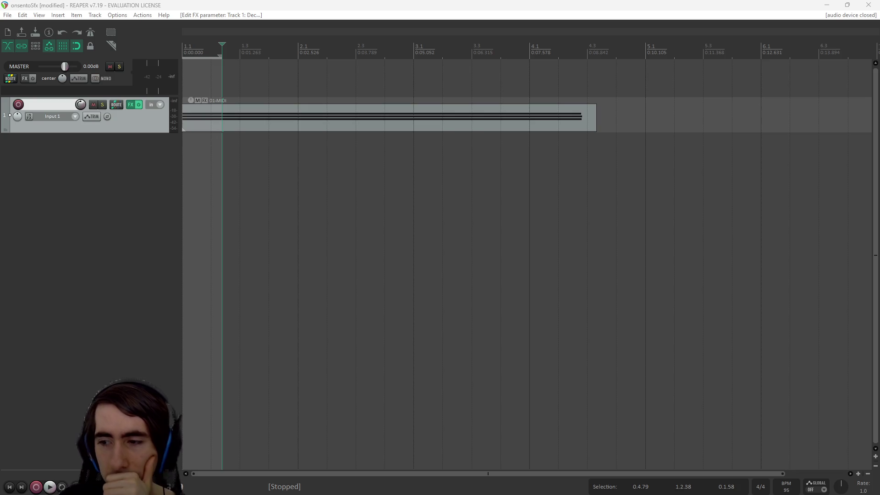
Step: Switch away from REAPER with Alt+Tab, leaving the arrange view with Track 1's MIDI item
{"action": "key", "text": "alt+Tab"}
{"action": "left_click", "coordinate": [834, 4]}
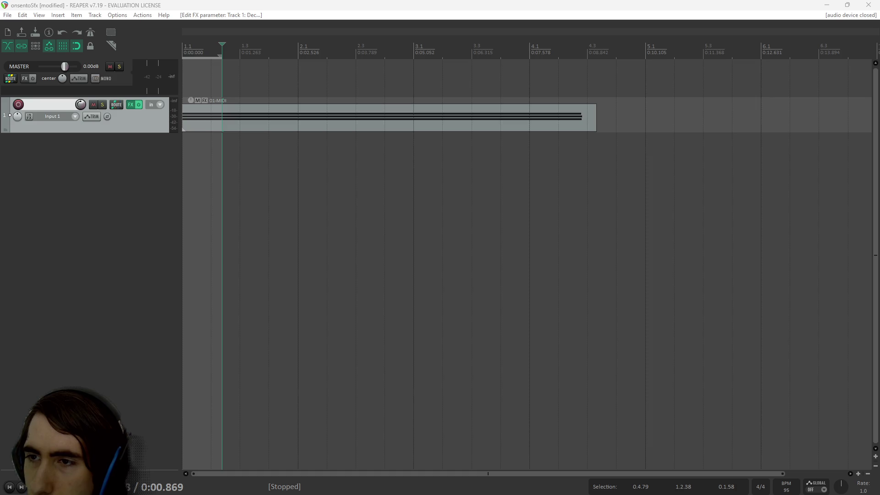
{"action": "mouse_move", "coordinate": [546, 479]}
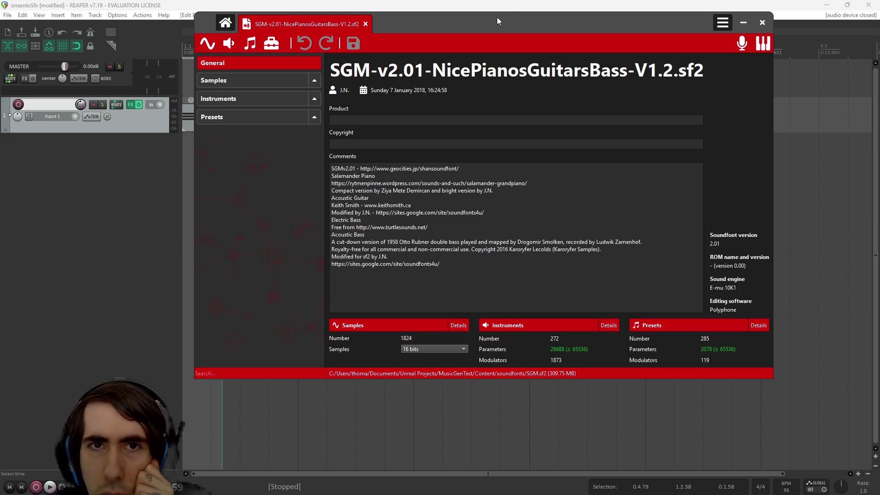
{"action": "mouse_move", "coordinate": [497, 19]}
{"action": "left_mouse_down"}
{"action": "mouse_move", "coordinate": [786, 104]}
{"action": "mouse_move", "coordinate": [641, 94]}
{"action": "mouse_move", "coordinate": [450, 49]}
{"action": "mouse_move", "coordinate": [507, 62]}
{"action": "left_mouse_up"}
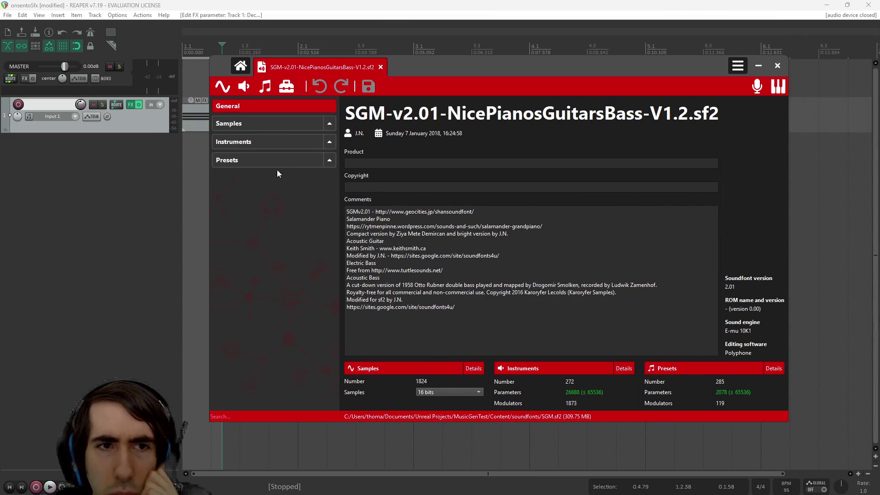
Step: Filter the soundfont's preset list by typing 'pad' in the search box
{"action": "left_click", "coordinate": [325, 163]}
{"action": "scroll", "coordinate": [312, 240], "scroll_direction": "down", "scroll_amount": 3}
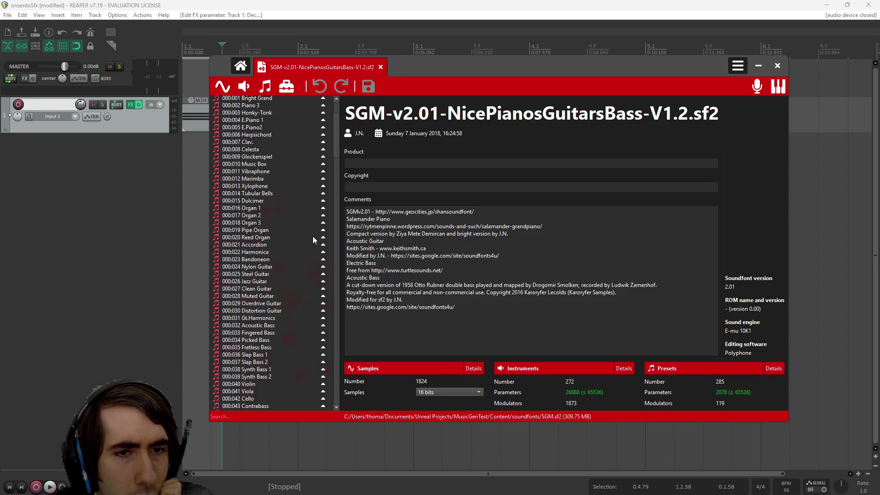
{"action": "scroll", "coordinate": [313, 237], "scroll_direction": "up", "scroll_amount": 3}
{"action": "left_click", "coordinate": [320, 144]}
{"action": "left_click", "coordinate": [321, 144]}
{"action": "mouse_move", "coordinate": [336, 142]}
{"action": "left_mouse_down"}
{"action": "mouse_move", "coordinate": [321, 292]}
{"action": "mouse_move", "coordinate": [330, 400]}
{"action": "left_mouse_up"}
{"action": "scroll", "coordinate": [276, 329], "scroll_direction": "up", "scroll_amount": 10}
{"action": "scroll", "coordinate": [274, 313], "scroll_direction": "up", "scroll_amount": 8}
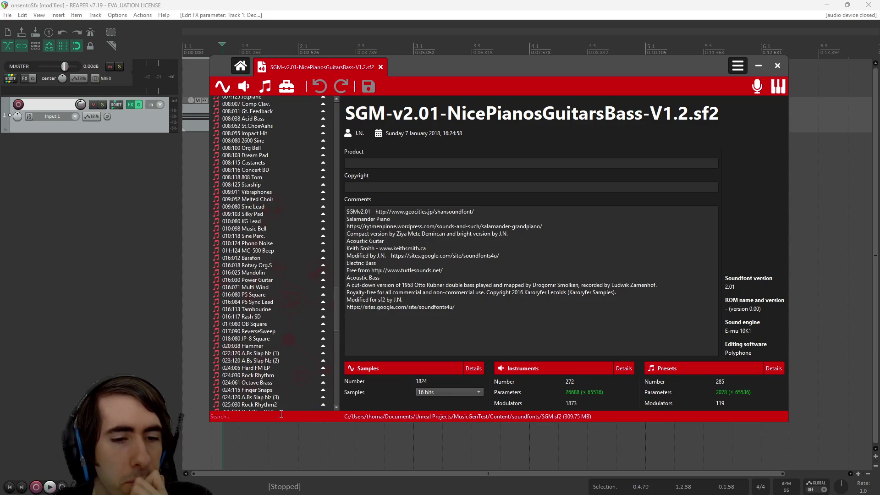
{"action": "type", "text": "pa"}
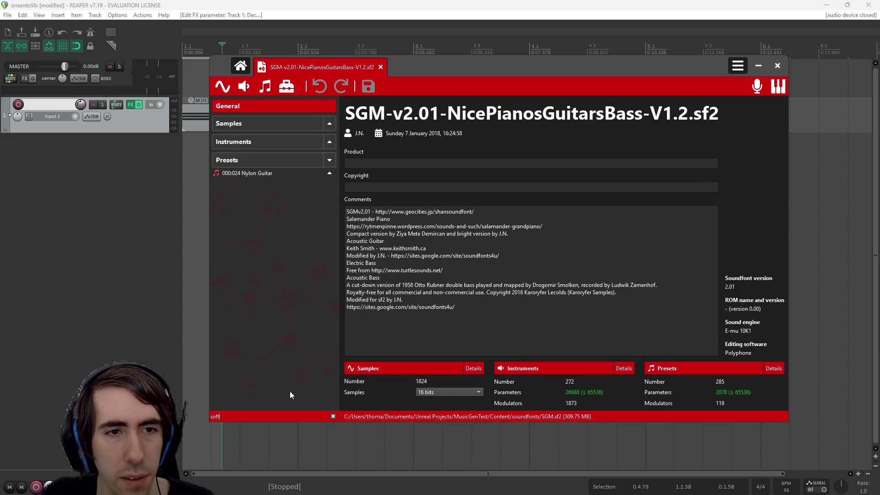
{"action": "type", "text": "d"}
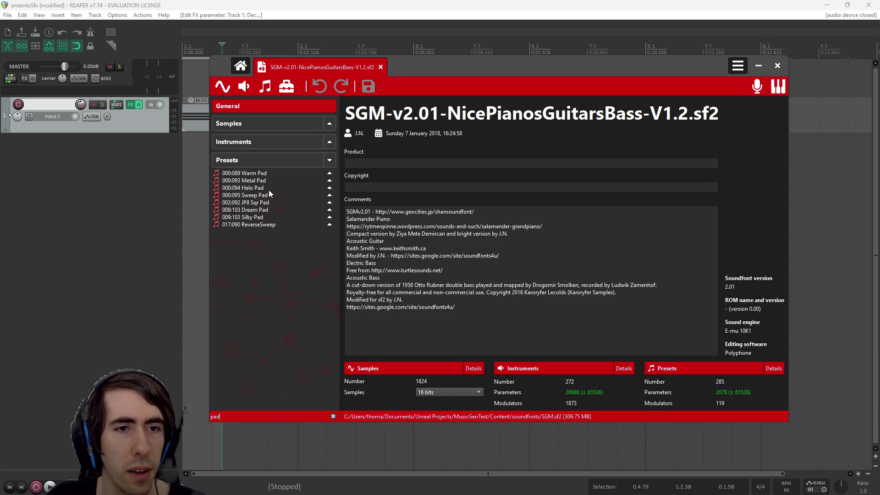
Step: Audition the Warm Pad preset with several notes on the virtual keyboard
{"action": "left_click", "coordinate": [265, 174]}
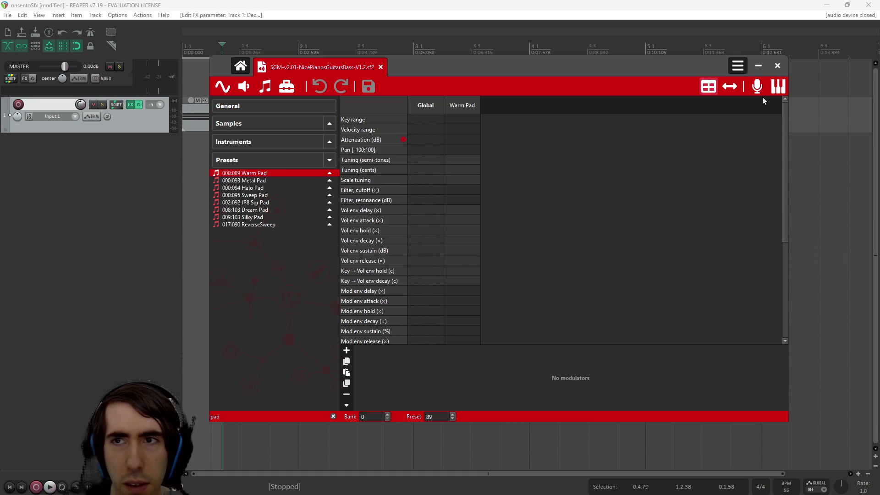
{"action": "left_click", "coordinate": [777, 86]}
{"action": "left_click", "coordinate": [494, 200]}
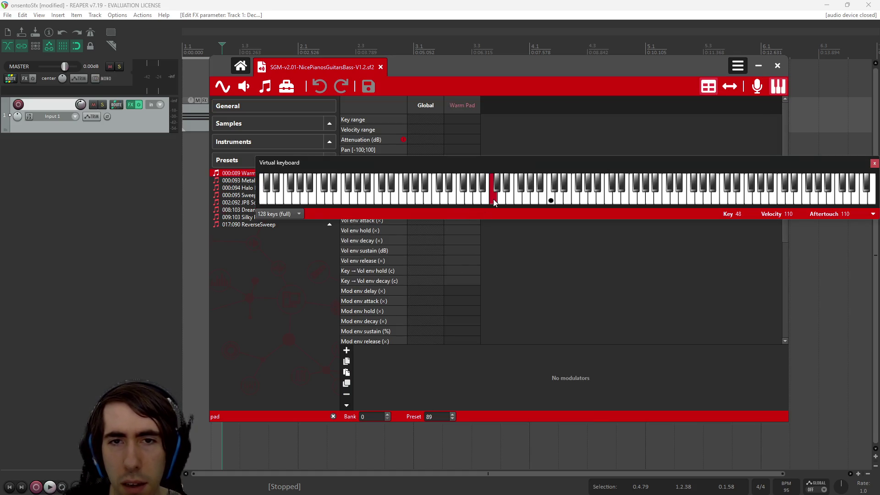
{"action": "left_click", "coordinate": [550, 195]}
{"action": "left_click", "coordinate": [661, 195]}
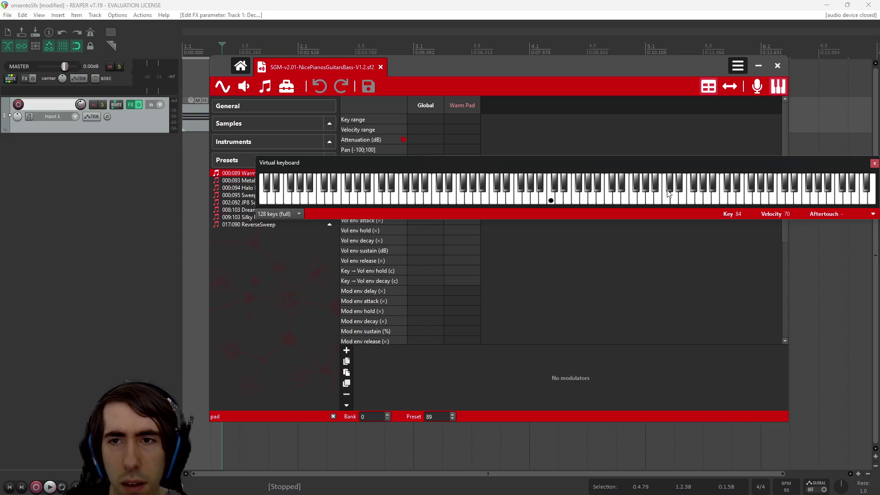
{"action": "left_click", "coordinate": [725, 197]}
{"action": "left_click", "coordinate": [648, 195]}
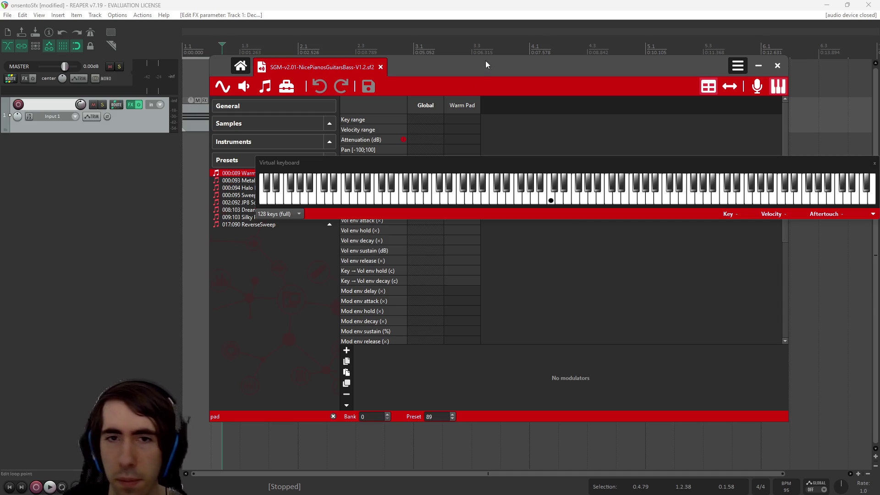
{"action": "left_click", "coordinate": [581, 201]}
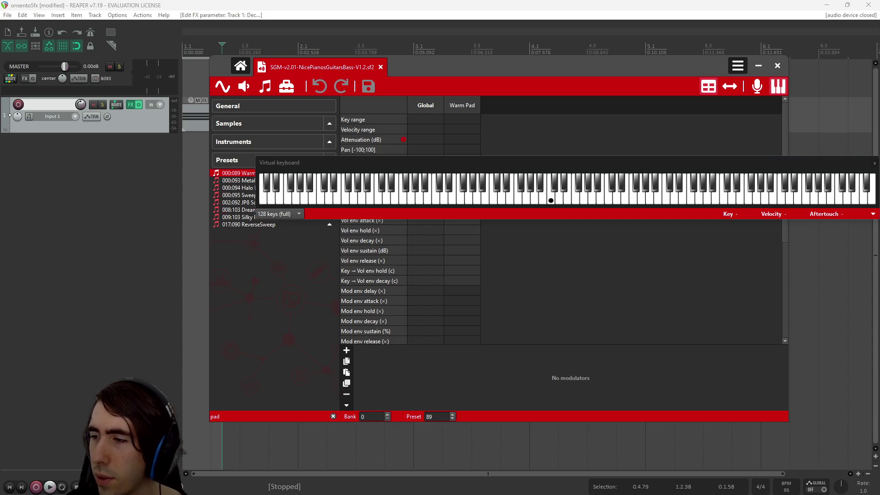
{"action": "left_click", "coordinate": [556, 195]}
{"action": "left_click", "coordinate": [590, 203]}
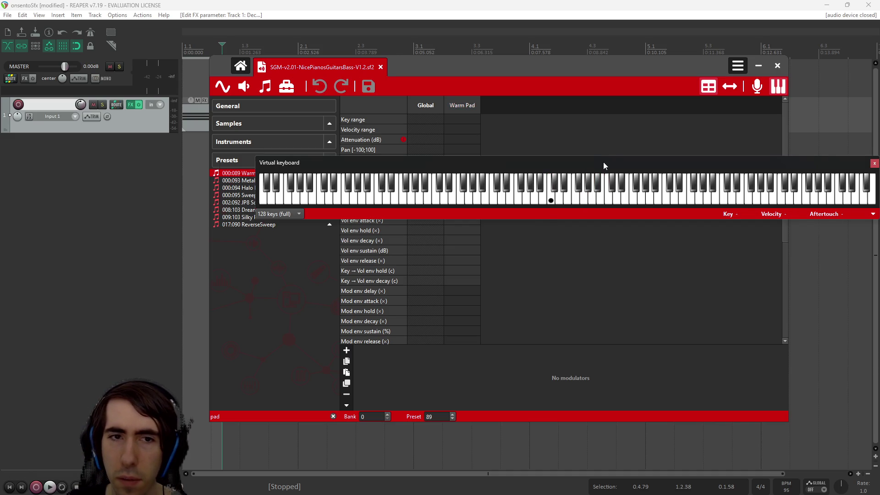
{"action": "left_click_drag", "start_coordinate": [603, 161], "coordinate": [477, 159]}
{"action": "left_click", "coordinate": [747, 163]}
Step: Browse Metal, Dream and Silky Pad, then play Silky Pad and JP8 Sqr Pad notes
{"action": "left_click", "coordinate": [265, 181]}
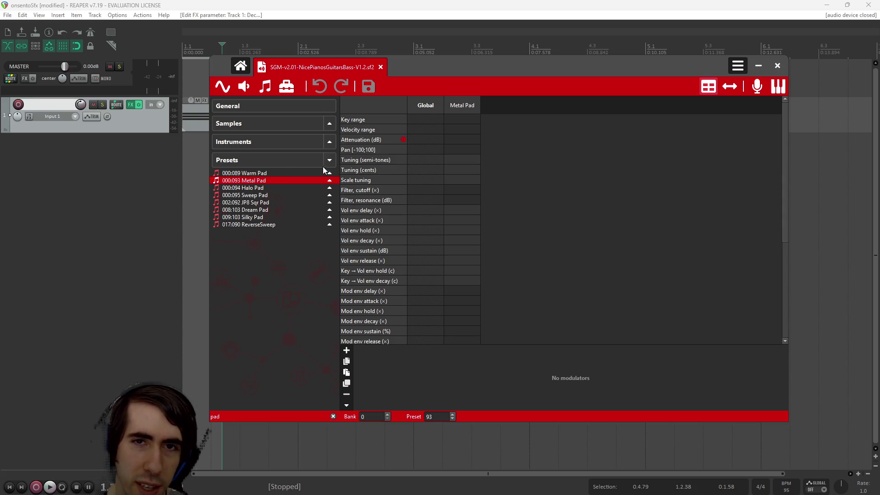
{"action": "left_click", "coordinate": [259, 217]}
{"action": "left_click", "coordinate": [259, 209]}
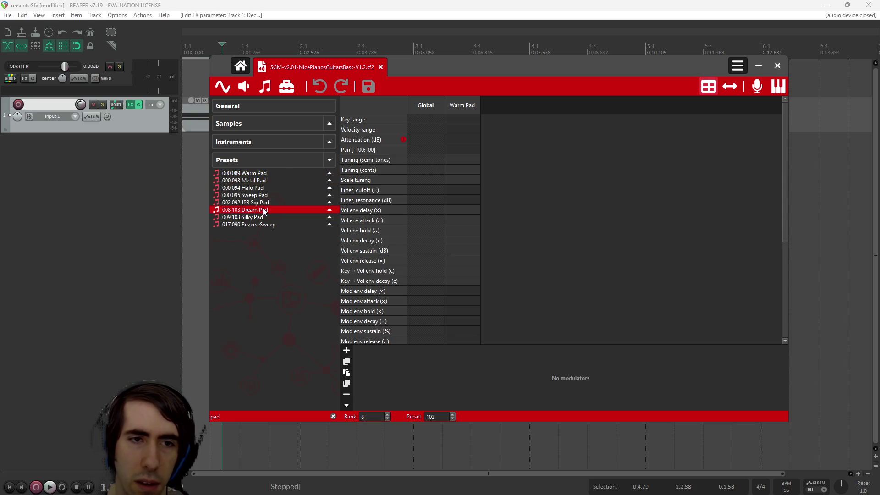
{"action": "left_click", "coordinate": [278, 216]}
{"action": "left_click", "coordinate": [777, 87]}
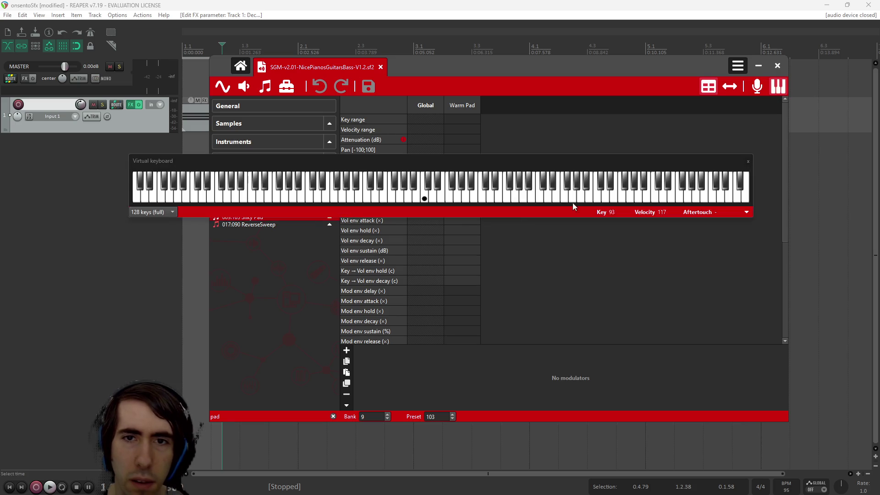
{"action": "left_click", "coordinate": [524, 197]}
{"action": "left_click_drag", "start_coordinate": [490, 161], "coordinate": [493, 275]}
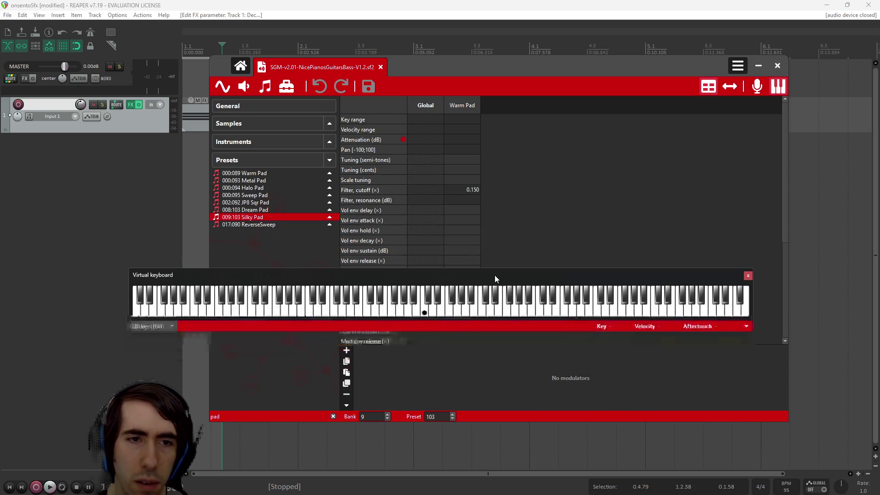
{"action": "left_click", "coordinate": [246, 202]}
{"action": "left_click", "coordinate": [582, 310]}
{"action": "left_click", "coordinate": [533, 312]}
{"action": "left_click", "coordinate": [507, 310]}
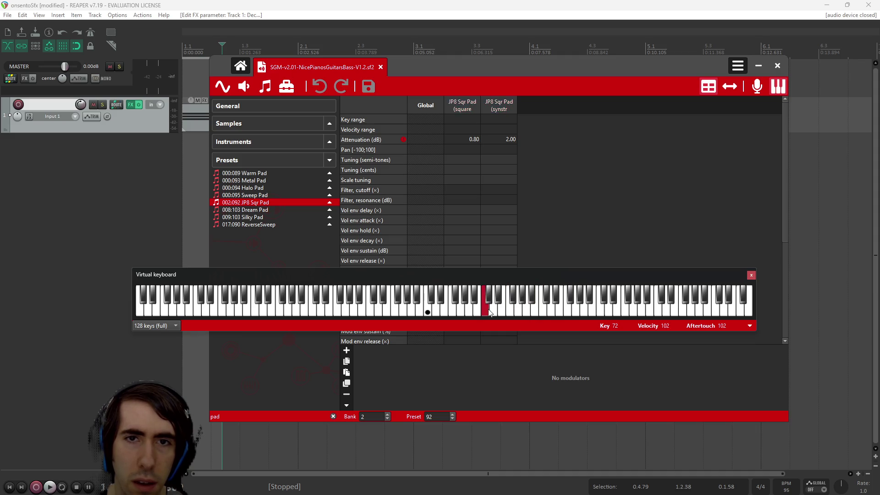
Step: Compare Halo Pad, Sweep Pad and Silky Pad, gliding a Silky Pad note lower
{"action": "left_click", "coordinate": [279, 189]}
{"action": "left_click", "coordinate": [281, 194]}
{"action": "left_click", "coordinate": [541, 307]}
{"action": "left_click", "coordinate": [565, 313]}
{"action": "left_click", "coordinate": [260, 188]}
{"action": "left_click", "coordinate": [518, 308]}
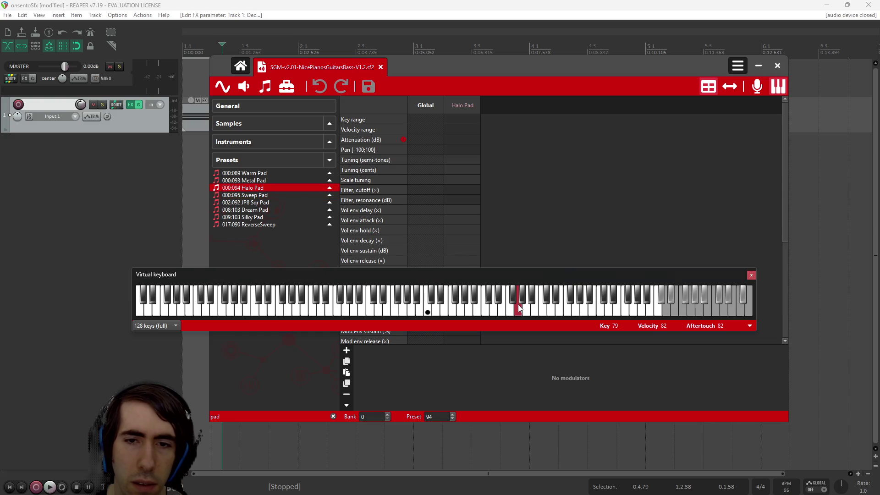
{"action": "left_click", "coordinate": [518, 304]}
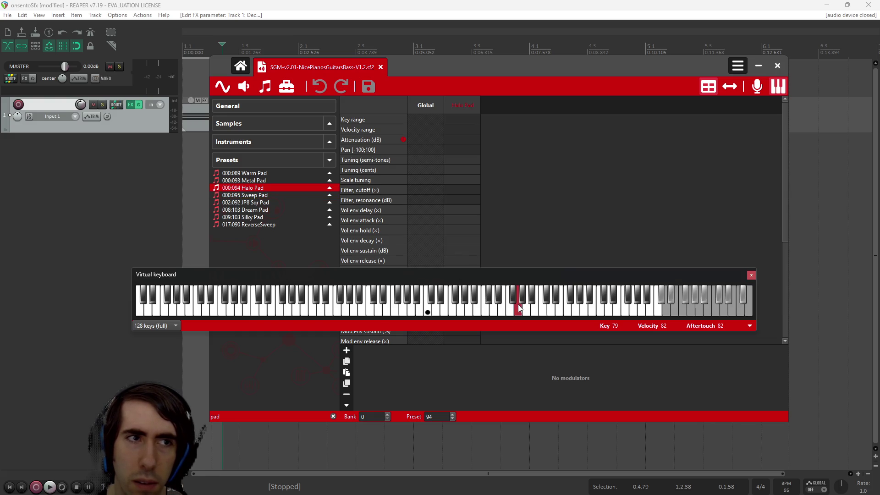
{"action": "left_click", "coordinate": [266, 202]}
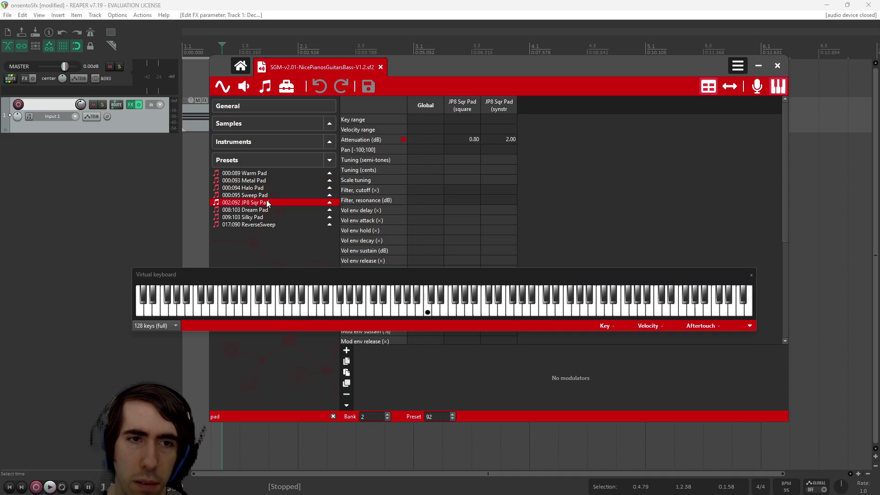
{"action": "left_click", "coordinate": [276, 217]}
{"action": "left_click", "coordinate": [573, 311]}
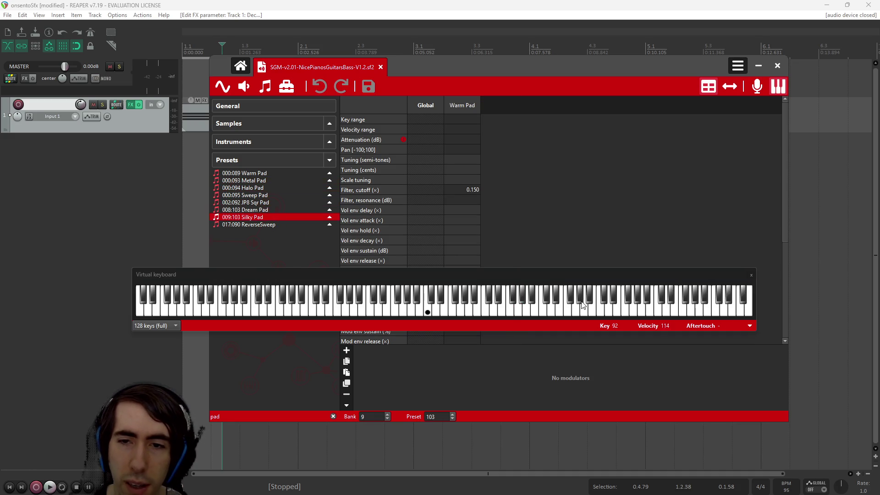
{"action": "mouse_move", "coordinate": [573, 312]}
{"action": "left_mouse_down"}
{"action": "mouse_move", "coordinate": [457, 312]}
{"action": "mouse_move", "coordinate": [478, 310]}
{"action": "left_mouse_up"}
Step: Play several ReverseSweep notes, then clear the 'pad' search filter
{"action": "left_click", "coordinate": [260, 224]}
{"action": "left_click", "coordinate": [460, 310]}
{"action": "left_click", "coordinate": [554, 315]}
{"action": "left_click", "coordinate": [520, 312]}
{"action": "left_click", "coordinate": [443, 309]}
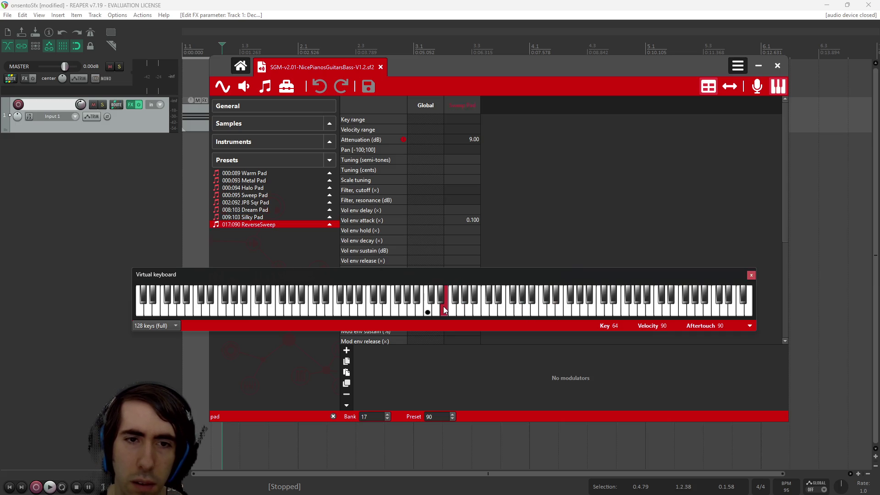
{"action": "left_click", "coordinate": [282, 372]}
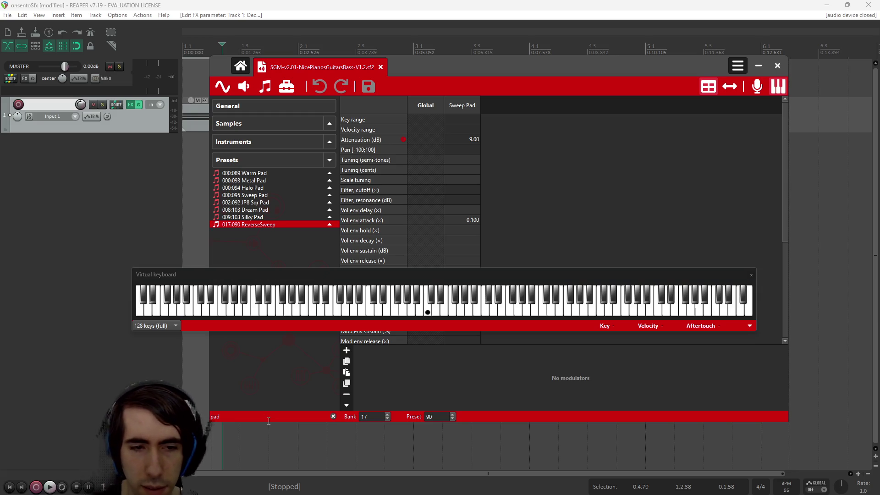
{"action": "key", "text": "BackSpace"}
{"action": "key", "text": "BackSpace"}
{"action": "key", "text": "BackSpace"}
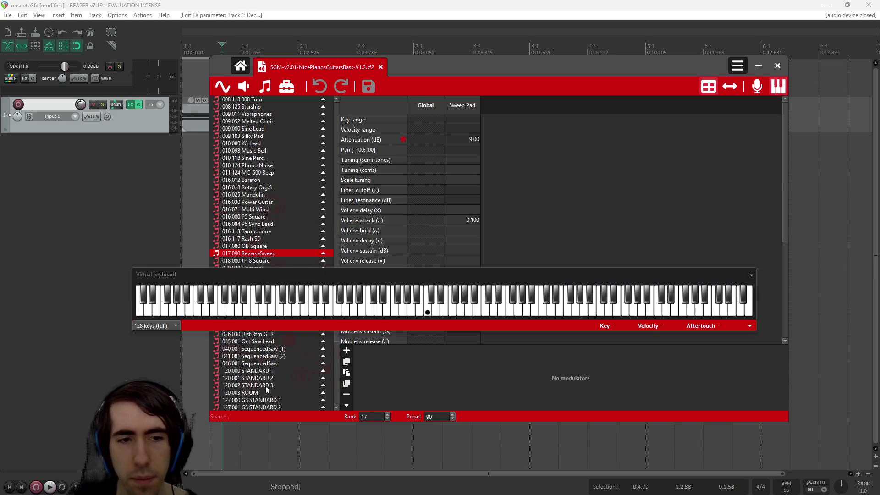
Step: Audition the STANDARD 1 and STANDARD 2 drum kits and the P5 Square preset
{"action": "left_click", "coordinate": [255, 371]}
{"action": "left_click", "coordinate": [483, 307]}
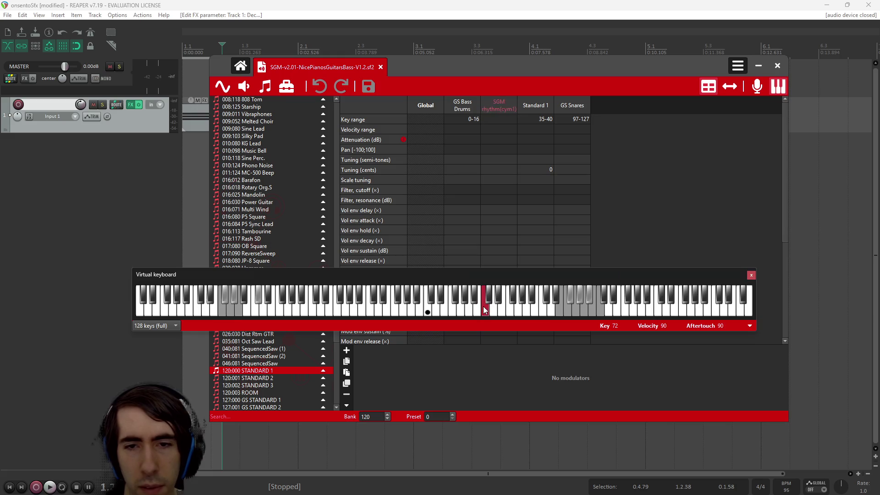
{"action": "left_click", "coordinate": [283, 375]}
{"action": "left_click", "coordinate": [444, 309]}
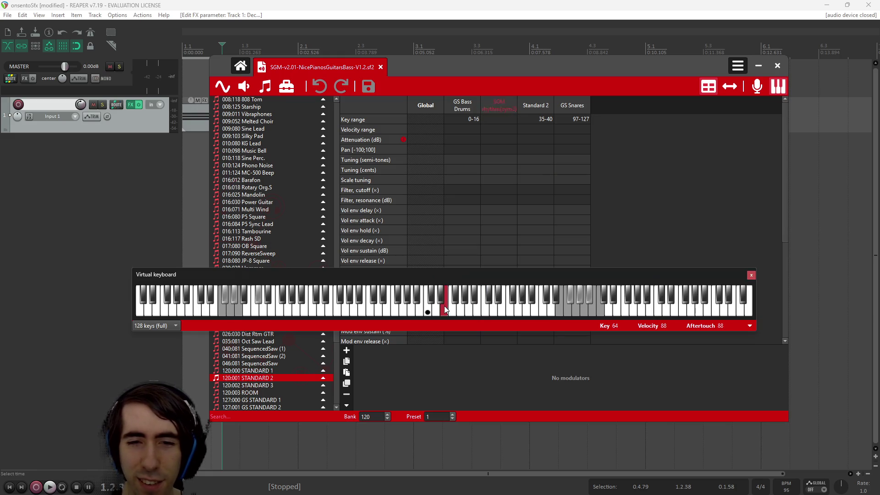
{"action": "left_click", "coordinate": [257, 238]}
{"action": "left_click", "coordinate": [485, 307]}
{"action": "left_click", "coordinate": [268, 218]}
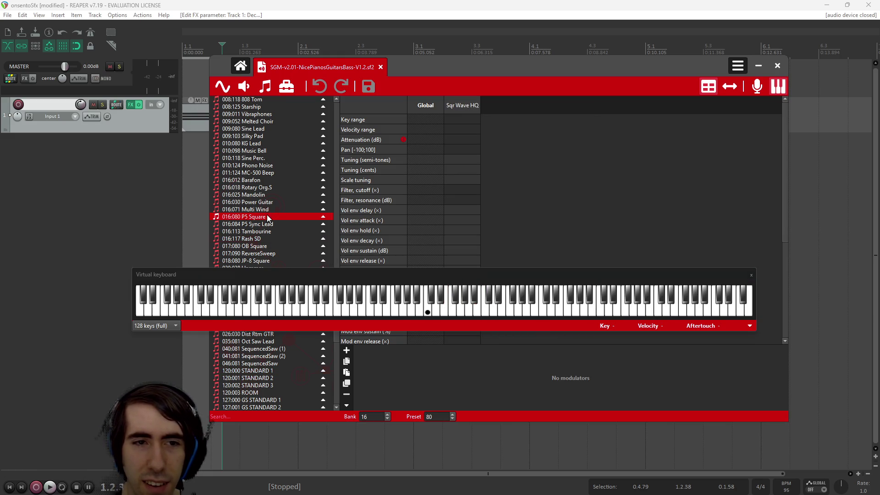
{"action": "left_click", "coordinate": [506, 310]}
Step: Compare the Power Guitar and Multi Wind presets on the virtual keyboard
{"action": "left_click", "coordinate": [253, 203]}
{"action": "left_click", "coordinate": [264, 210]}
{"action": "left_click", "coordinate": [544, 304]}
{"action": "left_click", "coordinate": [501, 301]}
{"action": "left_click", "coordinate": [517, 309]}
{"action": "left_click", "coordinate": [253, 202]}
{"action": "left_click", "coordinate": [548, 307]}
{"action": "left_click", "coordinate": [264, 209]}
{"action": "left_click", "coordinate": [524, 309]}
{"action": "left_click", "coordinate": [479, 307]}
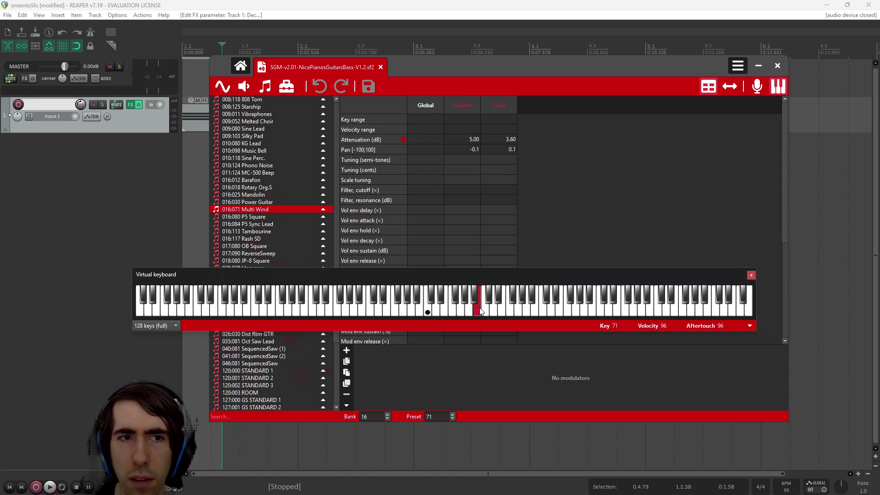
Step: Try Barafon and Music Bell, then pick 009:080 Sine Lead and play a note
{"action": "left_click", "coordinate": [282, 180]}
{"action": "left_click", "coordinate": [494, 311]}
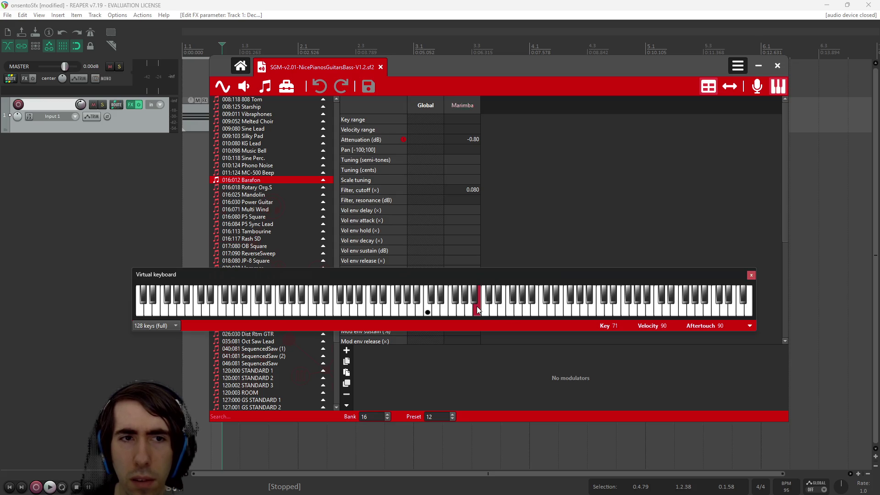
{"action": "left_click", "coordinate": [262, 166]}
{"action": "left_click", "coordinate": [256, 151]}
{"action": "left_click", "coordinate": [494, 310]}
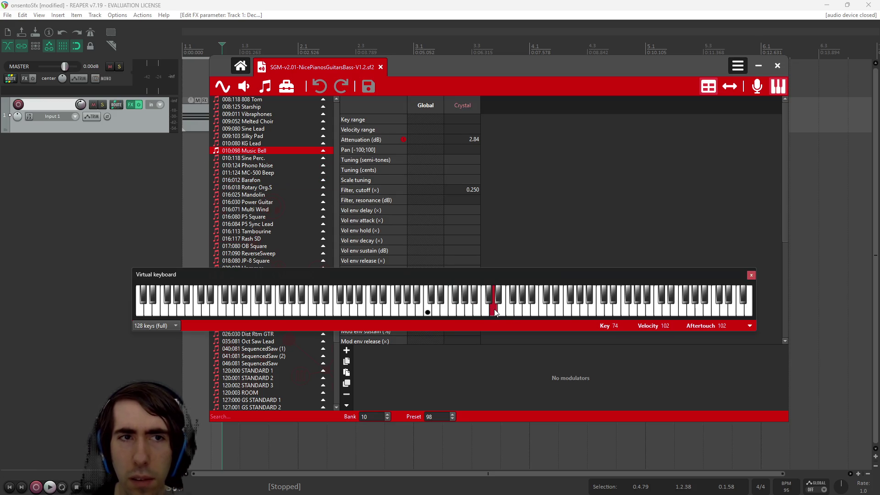
{"action": "left_click", "coordinate": [265, 115]}
{"action": "left_click", "coordinate": [267, 121]}
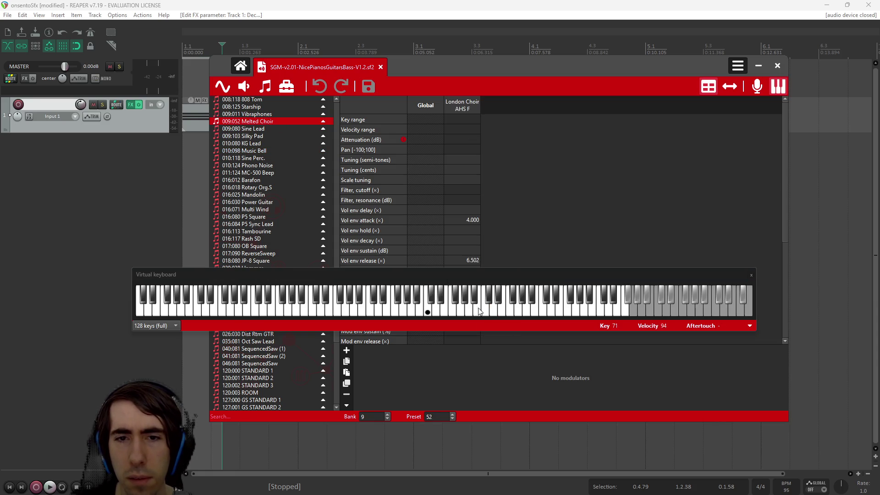
{"action": "left_click", "coordinate": [275, 136]}
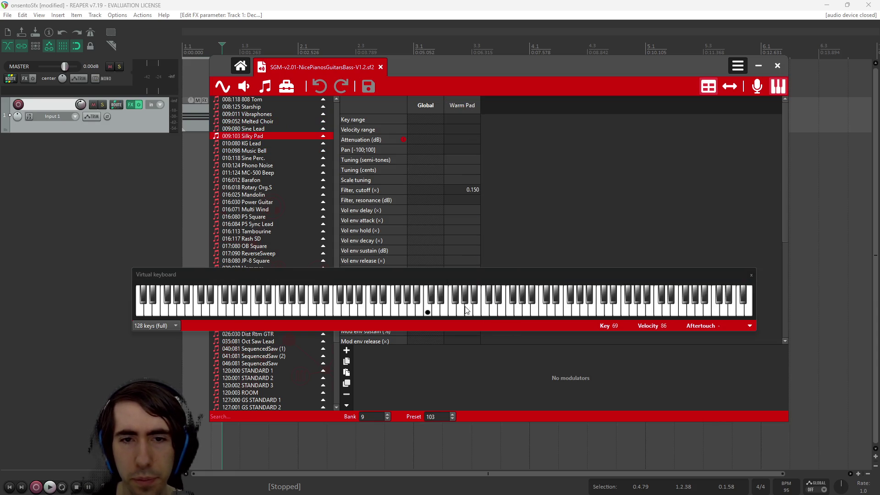
{"action": "left_click", "coordinate": [298, 128]}
{"action": "left_click", "coordinate": [485, 309]}
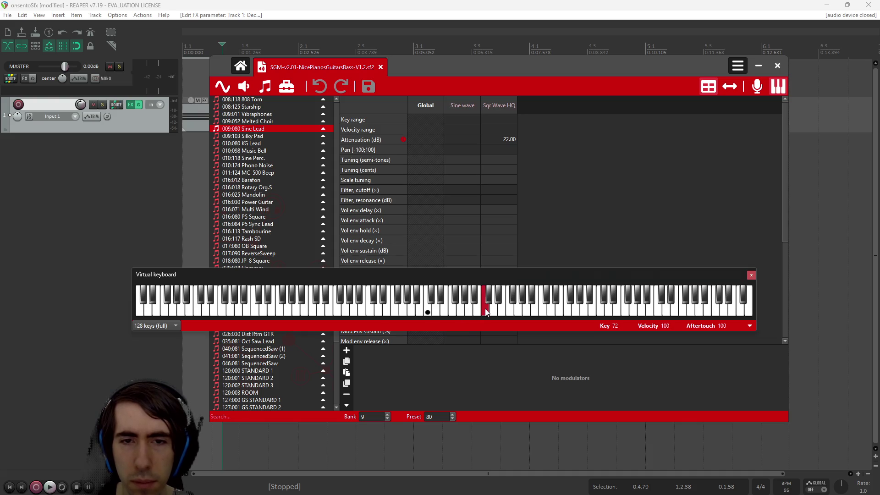
{"action": "scroll", "coordinate": [271, 130], "scroll_direction": "up", "scroll_amount": 1}
Step: Audition the 008:125 Starship, 008:100 Org Bell and 006:120 Pick Scrape presets
{"action": "left_click", "coordinate": [510, 307]}
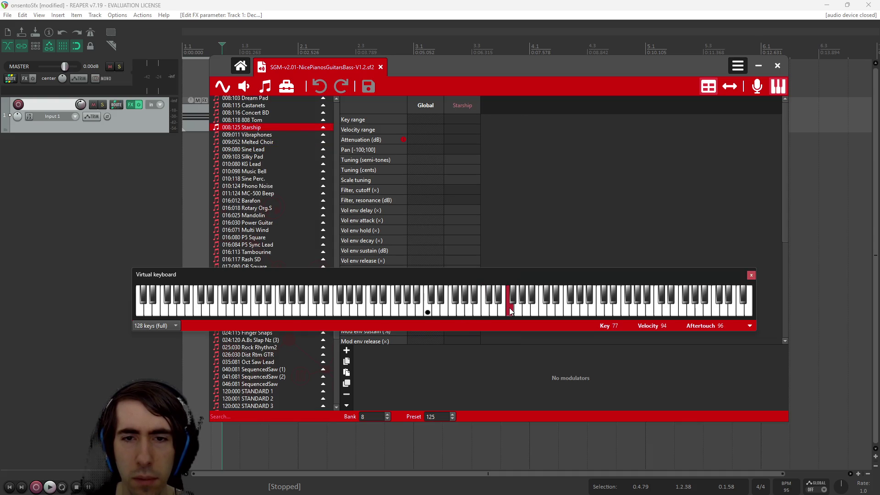
{"action": "scroll", "coordinate": [256, 142], "scroll_direction": "up", "scroll_amount": 3}
{"action": "left_click", "coordinate": [267, 152]}
{"action": "left_click", "coordinate": [486, 307]}
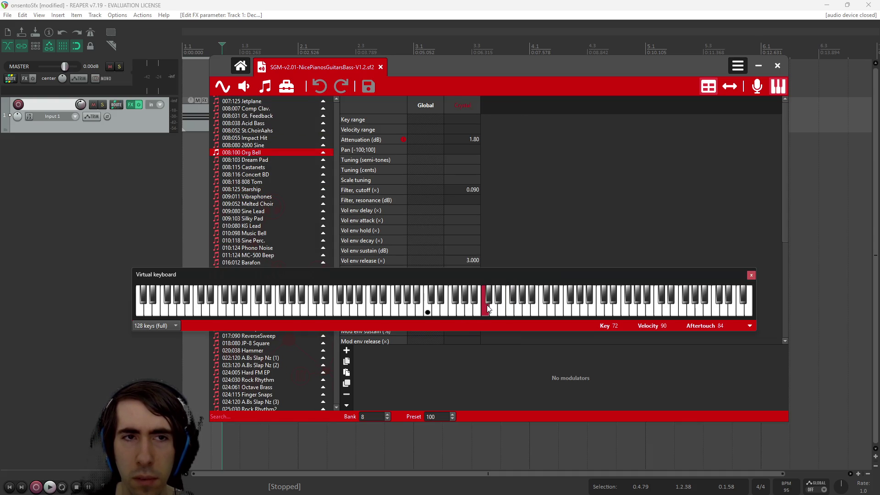
{"action": "scroll", "coordinate": [262, 170], "scroll_direction": "up", "scroll_amount": 4}
{"action": "left_click", "coordinate": [263, 170]}
{"action": "left_click", "coordinate": [523, 309]}
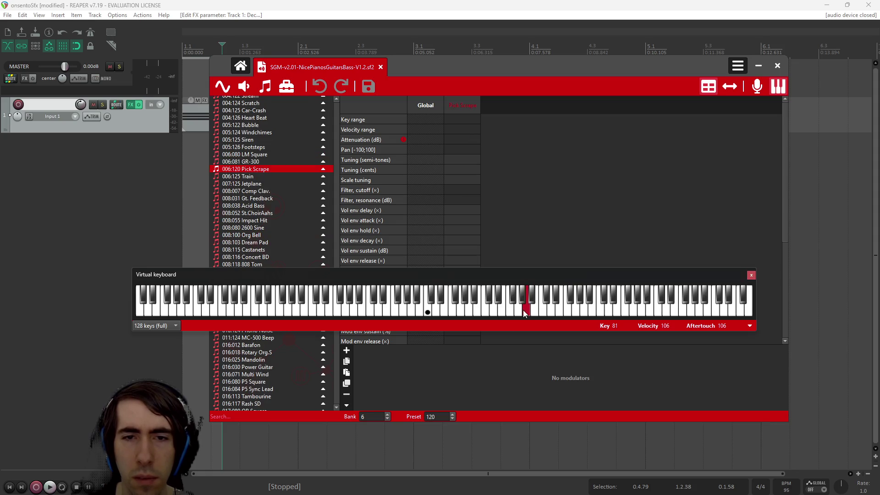
Step: Audition the Stream, Seashore, Breath Noise and Melodic Tom presets
{"action": "scroll", "coordinate": [266, 164], "scroll_direction": "up", "scroll_amount": 4}
{"action": "left_click", "coordinate": [257, 178]}
{"action": "left_click", "coordinate": [506, 309]}
{"action": "scroll", "coordinate": [314, 180], "scroll_direction": "up", "scroll_amount": 4}
{"action": "scroll", "coordinate": [314, 179], "scroll_direction": "up", "scroll_amount": 8}
{"action": "left_click", "coordinate": [275, 148]}
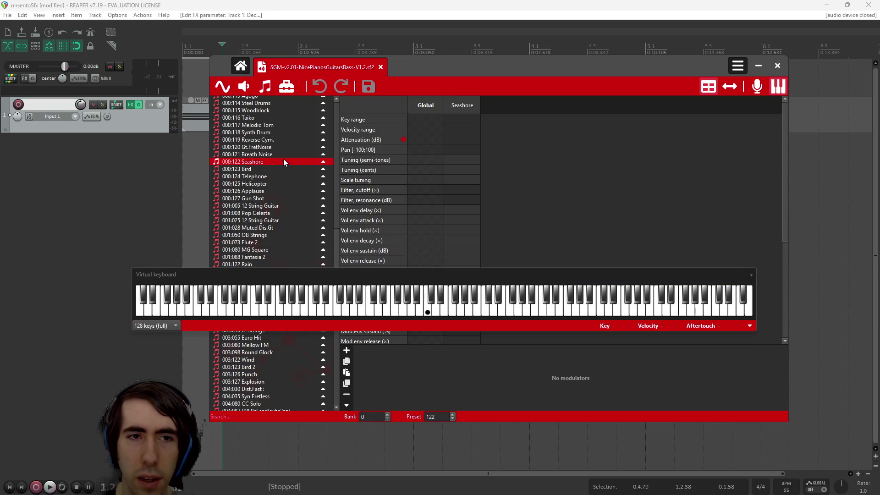
{"action": "left_click", "coordinate": [296, 156]}
{"action": "left_click", "coordinate": [478, 310]}
{"action": "left_click", "coordinate": [431, 306]}
{"action": "left_click", "coordinate": [259, 124]}
{"action": "left_click", "coordinate": [459, 292]}
Step: Audition the 000:101 Goblin, 000:099 Atmosphere and 000:098 Crystal presets
{"action": "scroll", "coordinate": [287, 147], "scroll_direction": "up", "scroll_amount": 9}
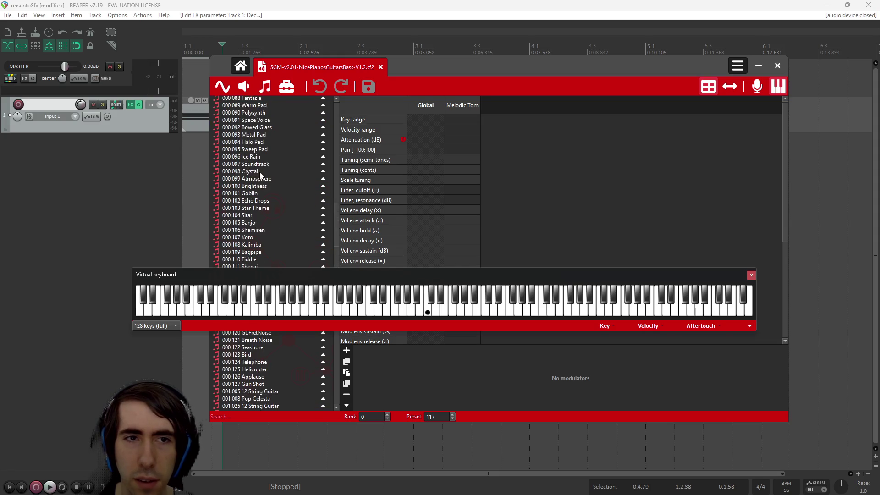
{"action": "left_click", "coordinate": [293, 193]}
{"action": "left_click", "coordinate": [503, 313]}
{"action": "left_click", "coordinate": [506, 315]}
{"action": "left_click", "coordinate": [269, 178]}
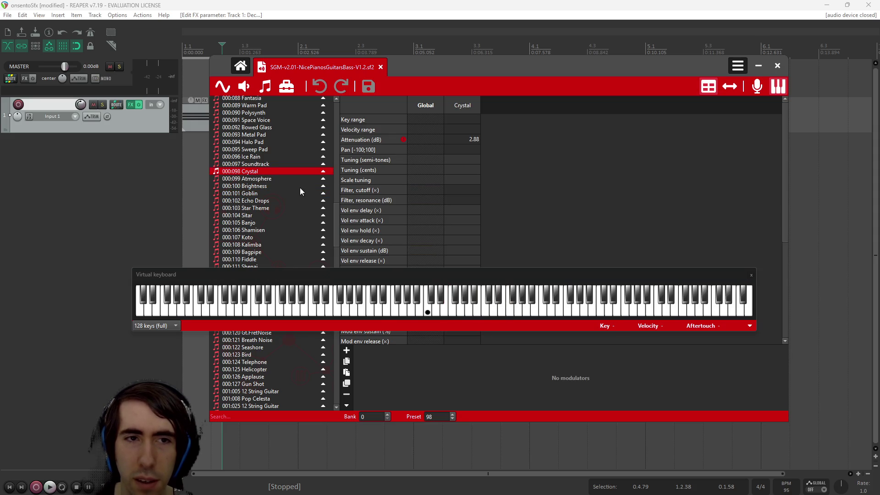
{"action": "left_click", "coordinate": [477, 310]}
{"action": "left_click", "coordinate": [451, 306]}
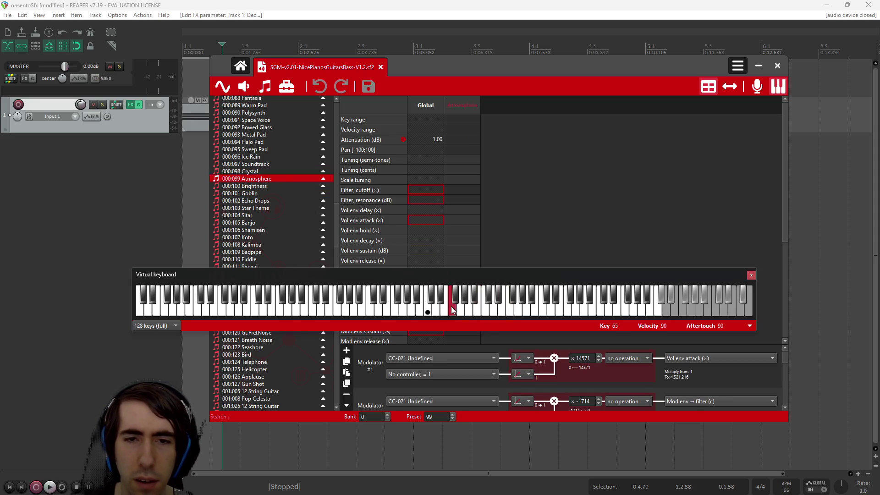
{"action": "left_click", "coordinate": [256, 171]}
{"action": "left_click", "coordinate": [479, 289]}
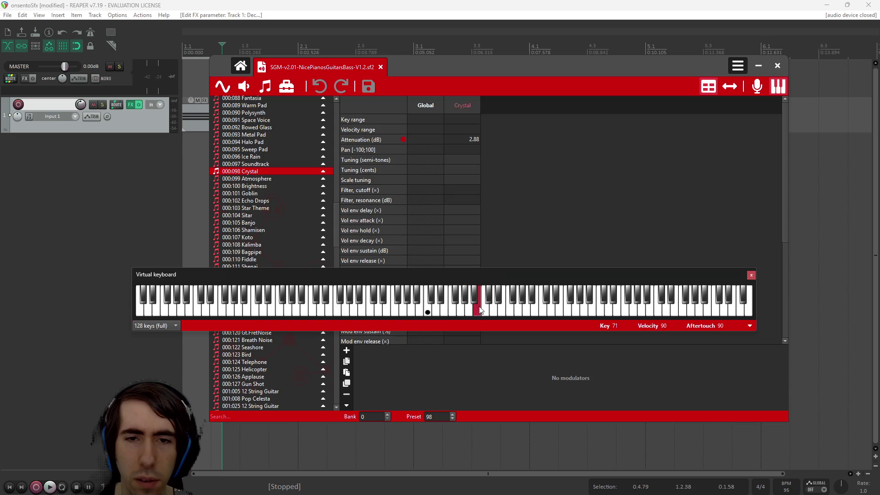
Step: Try Soundtrack, Contrabass and 000:049 Slow Strings, ending on 000:051 Synth Strings 2
{"action": "left_click", "coordinate": [284, 163]}
{"action": "scroll", "coordinate": [257, 156], "scroll_direction": "up", "scroll_amount": 15}
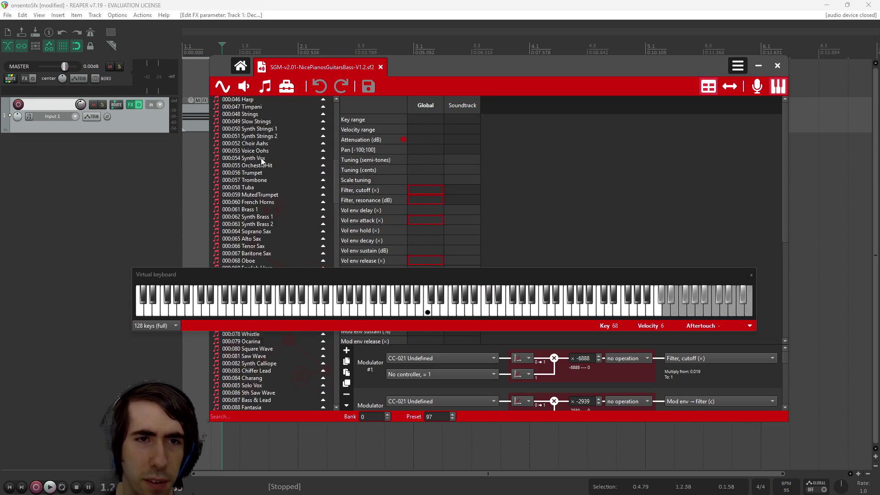
{"action": "left_click", "coordinate": [261, 159]}
{"action": "left_click", "coordinate": [428, 294]}
{"action": "left_click", "coordinate": [397, 307]}
{"action": "left_click", "coordinate": [291, 204]}
{"action": "left_click", "coordinate": [447, 313]}
{"action": "left_click", "coordinate": [480, 314]}
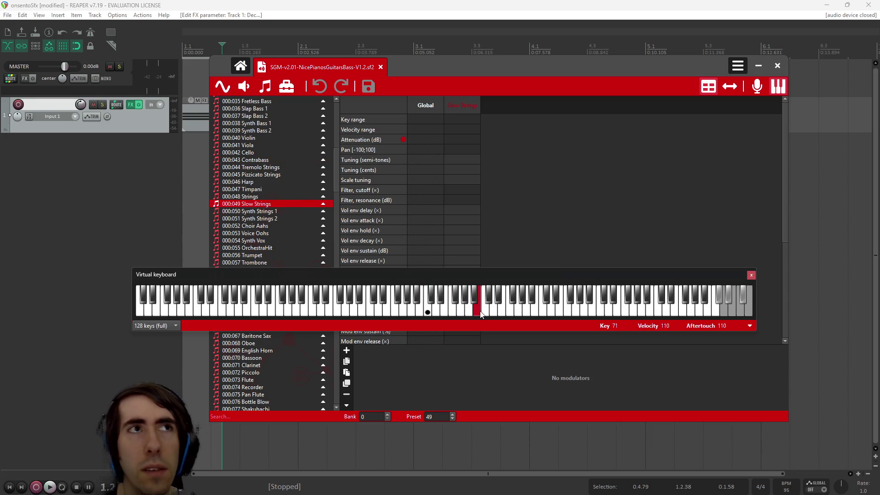
{"action": "left_click", "coordinate": [275, 220]}
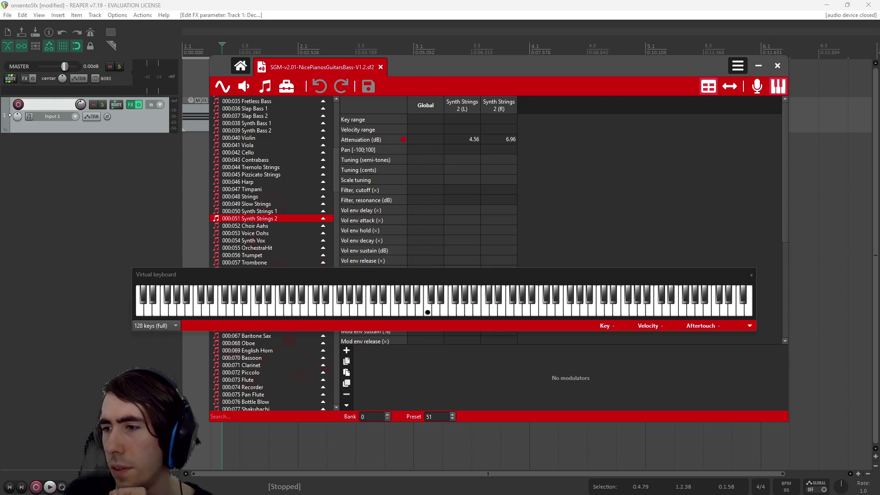
{"action": "key", "text": "alt+Tab"}
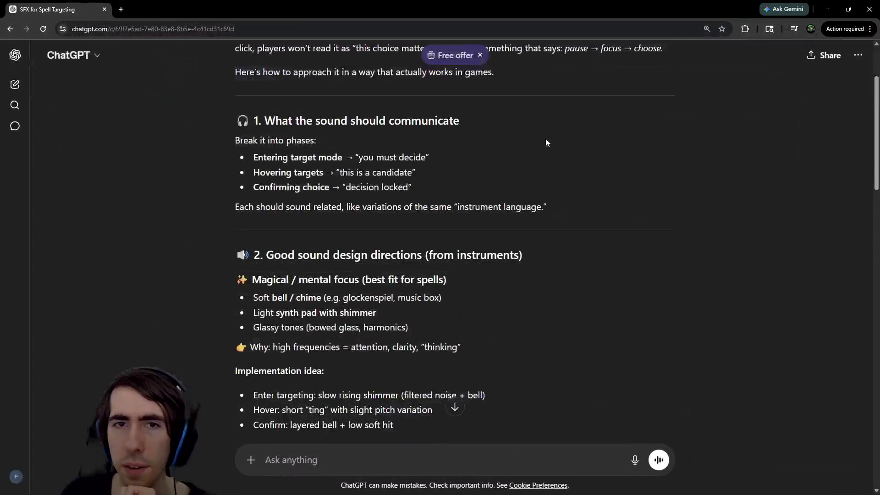
{"action": "scroll", "coordinate": [504, 227], "scroll_direction": "up", "scroll_amount": 1}
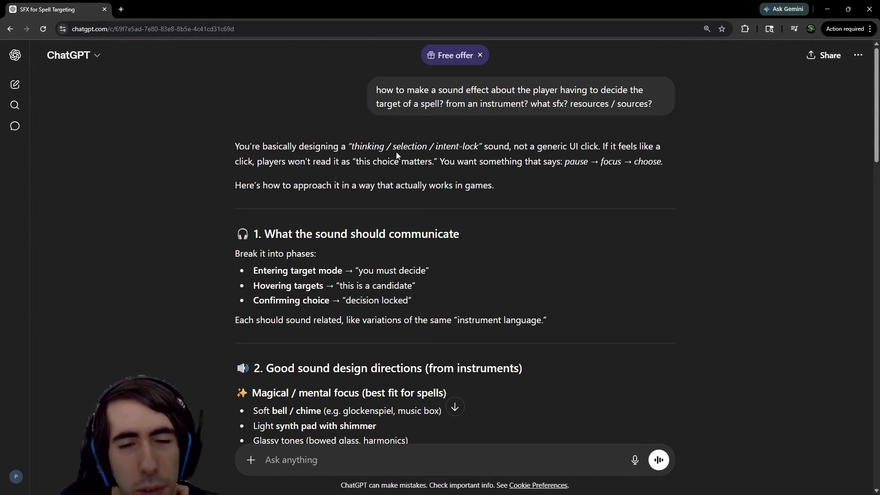
{"action": "scroll", "coordinate": [396, 152], "scroll_direction": "down", "scroll_amount": 1}
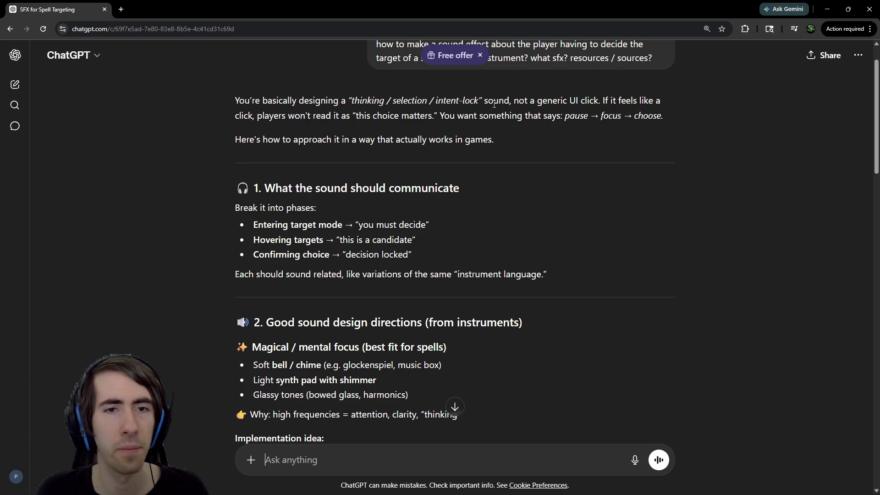
{"action": "scroll", "coordinate": [494, 104], "scroll_direction": "down", "scroll_amount": 1}
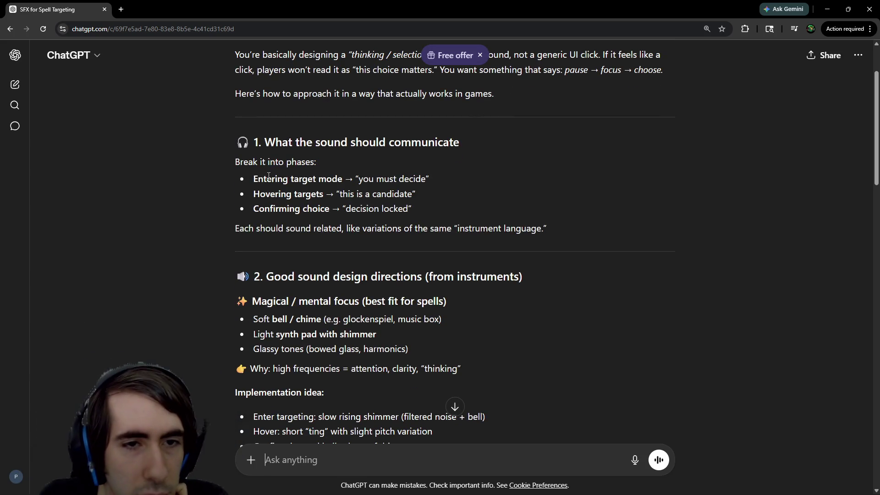
{"action": "left_click_drag", "start_coordinate": [269, 193], "coordinate": [365, 196]}
{"action": "left_click", "coordinate": [348, 199]}
{"action": "scroll", "coordinate": [347, 200], "scroll_direction": "down", "scroll_amount": 1}
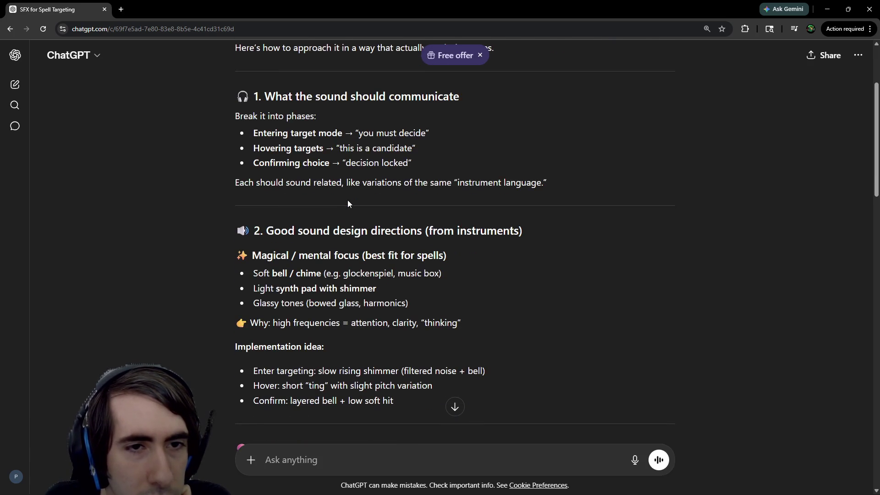
{"action": "scroll", "coordinate": [348, 199], "scroll_direction": "down", "scroll_amount": 2}
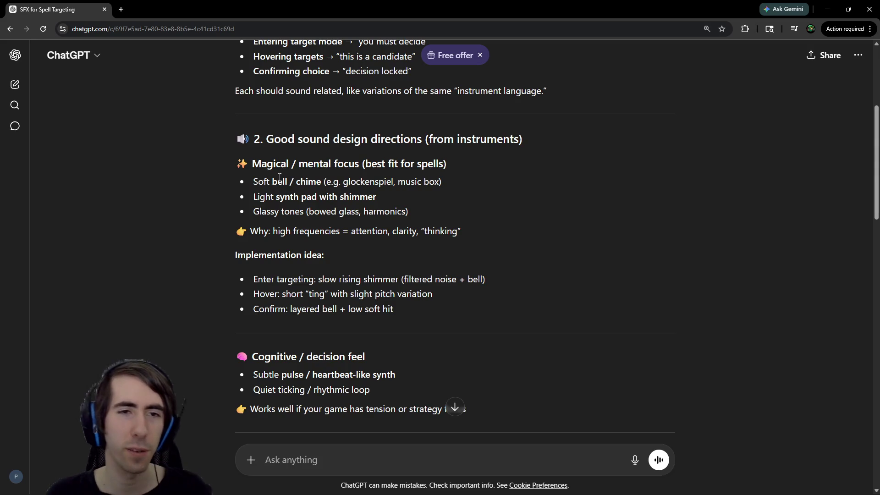
{"action": "left_click_drag", "start_coordinate": [273, 200], "coordinate": [315, 200]}
{"action": "left_click", "coordinate": [317, 206]}
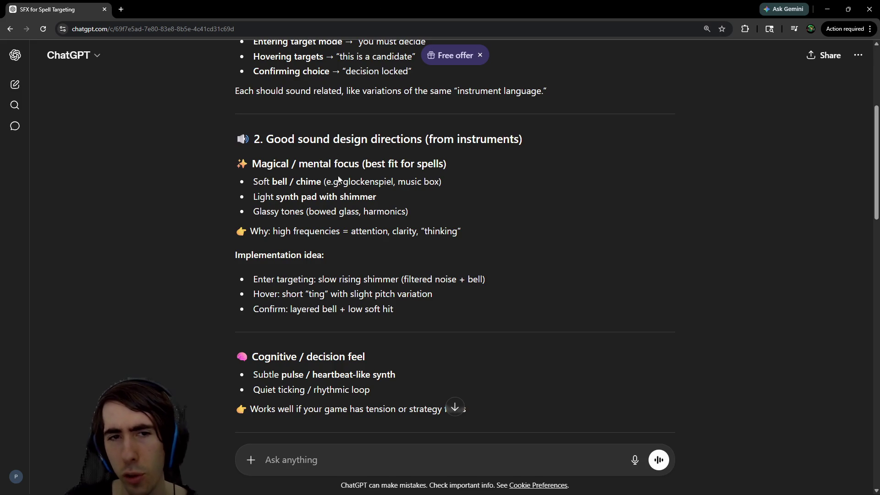
{"action": "left_click_drag", "start_coordinate": [274, 231], "coordinate": [439, 229]}
{"action": "left_click", "coordinate": [406, 229]}
{"action": "left_click", "coordinate": [438, 229]}
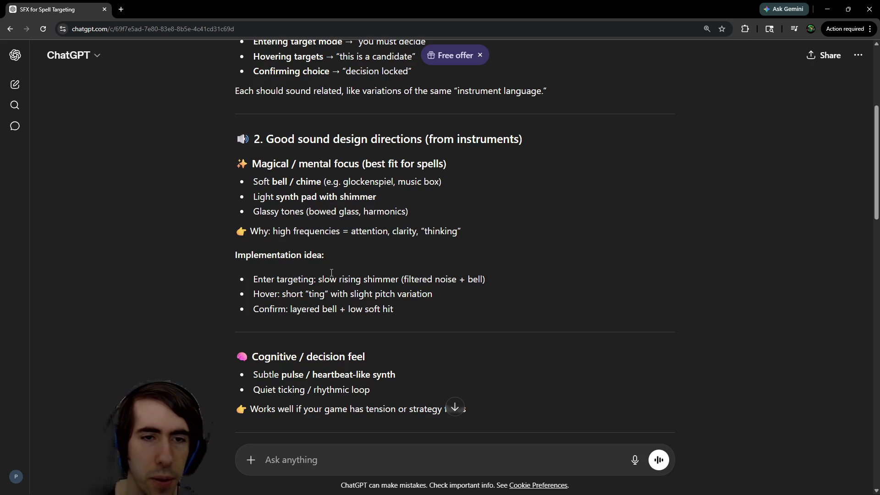
{"action": "left_click_drag", "start_coordinate": [330, 279], "coordinate": [348, 278]}
{"action": "left_click", "coordinate": [348, 273]}
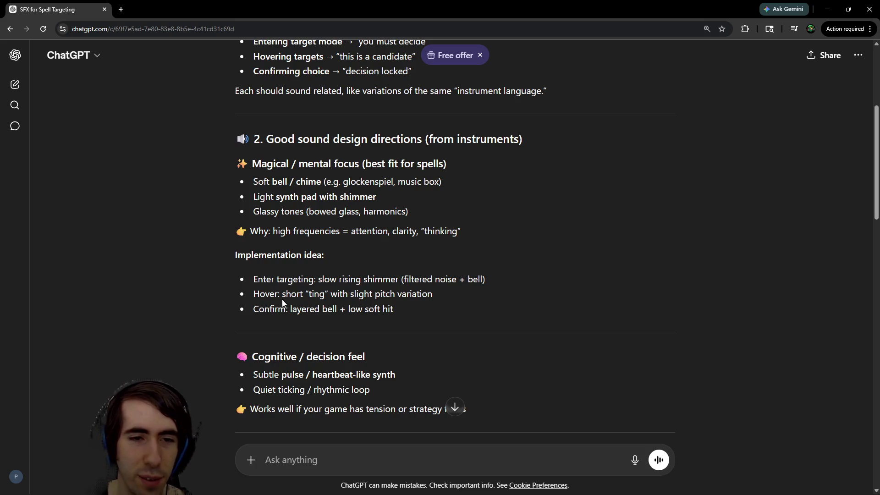
{"action": "left_click_drag", "start_coordinate": [282, 231], "coordinate": [318, 231]}
{"action": "left_click", "coordinate": [320, 229]}
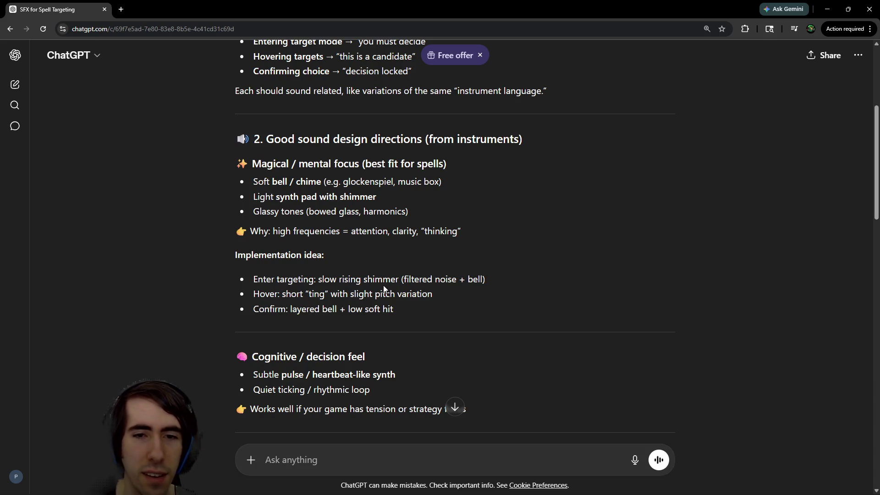
{"action": "scroll", "coordinate": [326, 289], "scroll_direction": "down", "scroll_amount": 2}
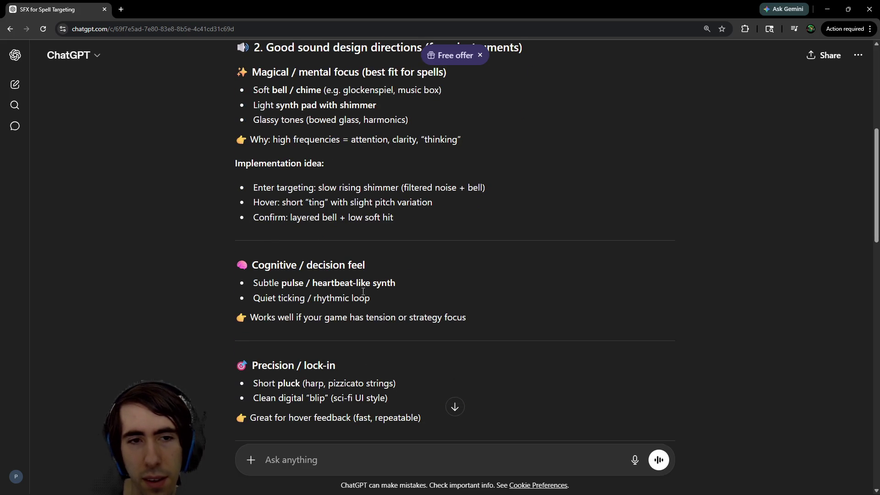
{"action": "scroll", "coordinate": [362, 290], "scroll_direction": "down", "scroll_amount": 3}
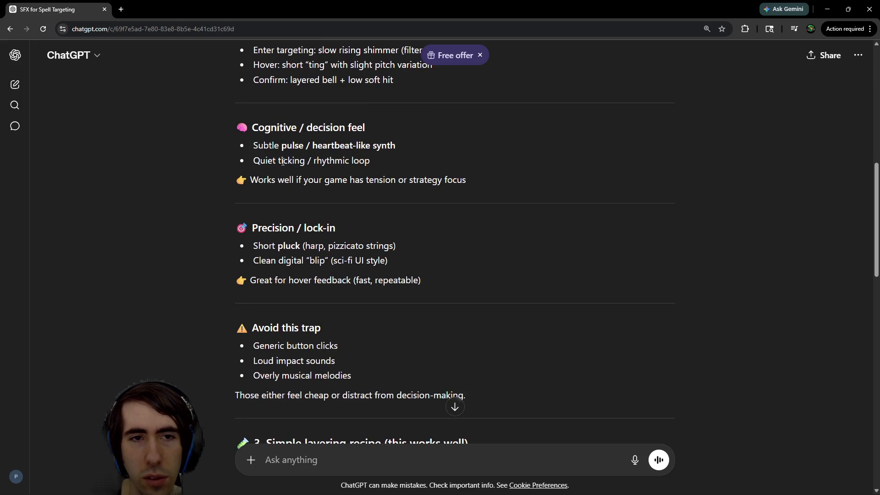
{"action": "double_click", "coordinate": [293, 145]}
{"action": "left_click", "coordinate": [300, 146]}
{"action": "double_click", "coordinate": [300, 147]}
{"action": "left_click", "coordinate": [323, 145]}
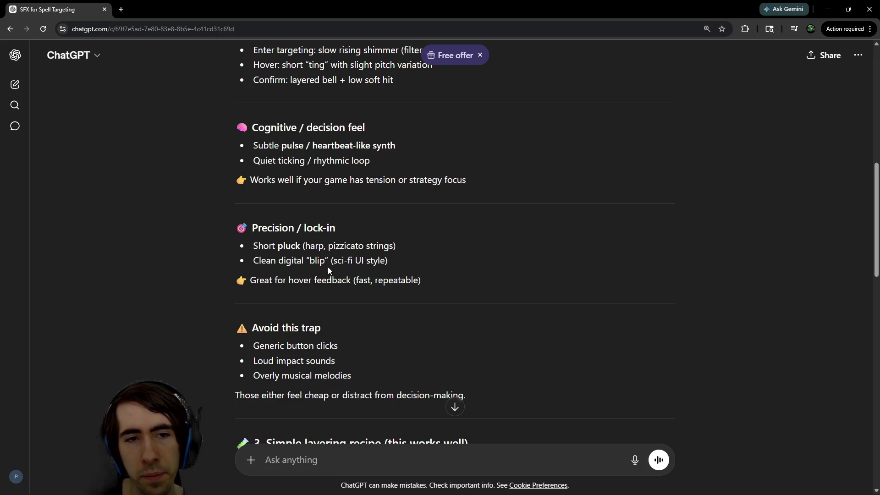
{"action": "scroll", "coordinate": [328, 266], "scroll_direction": "down", "scroll_amount": 3}
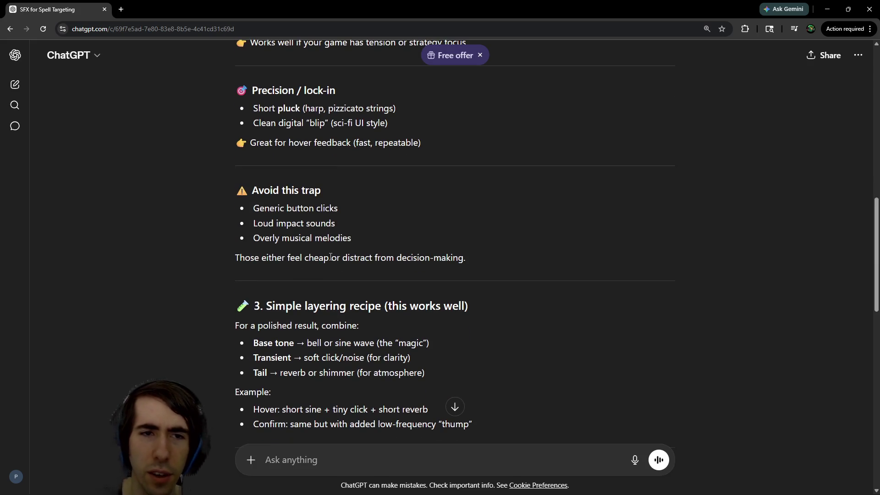
{"action": "scroll", "coordinate": [330, 257], "scroll_direction": "down", "scroll_amount": 1}
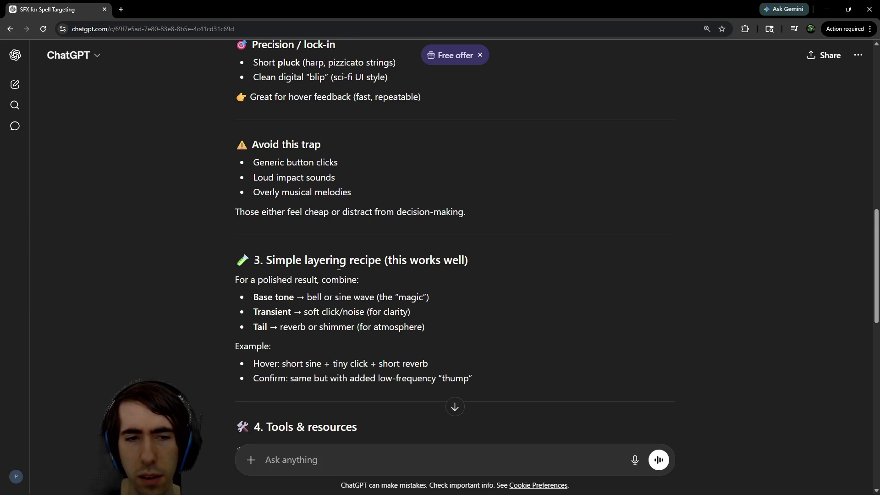
{"action": "scroll", "coordinate": [338, 267], "scroll_direction": "down", "scroll_amount": 1}
{"action": "scroll", "coordinate": [334, 270], "scroll_direction": "down", "scroll_amount": 2}
{"action": "scroll", "coordinate": [332, 273], "scroll_direction": "down", "scroll_amount": 1}
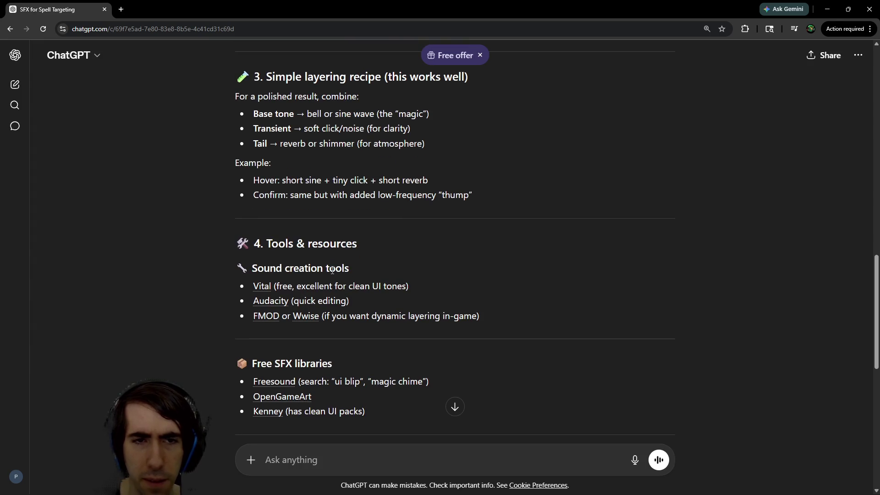
{"action": "scroll", "coordinate": [332, 270], "scroll_direction": "down", "scroll_amount": 1}
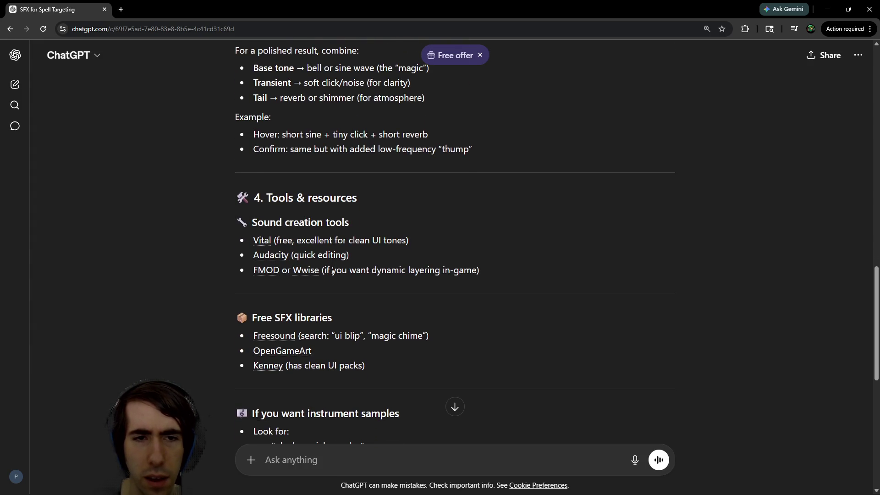
{"action": "scroll", "coordinate": [332, 270], "scroll_direction": "down", "scroll_amount": 1}
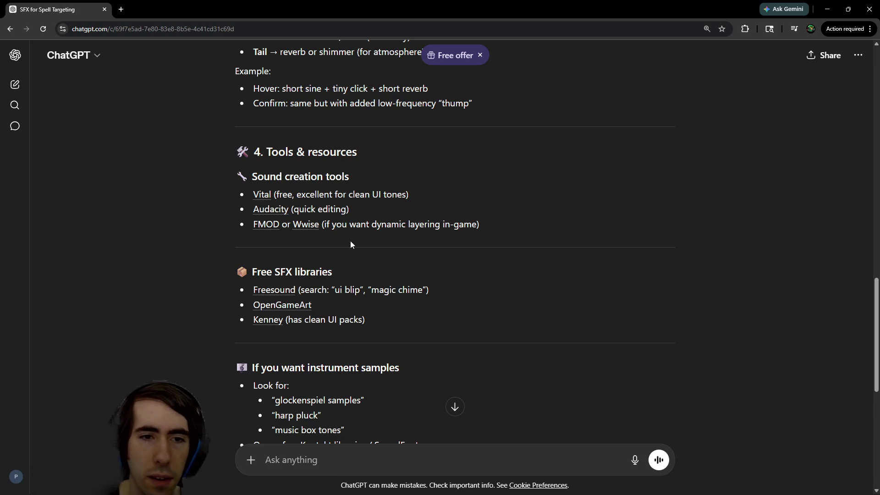
{"action": "scroll", "coordinate": [350, 240], "scroll_direction": "down", "scroll_amount": 1}
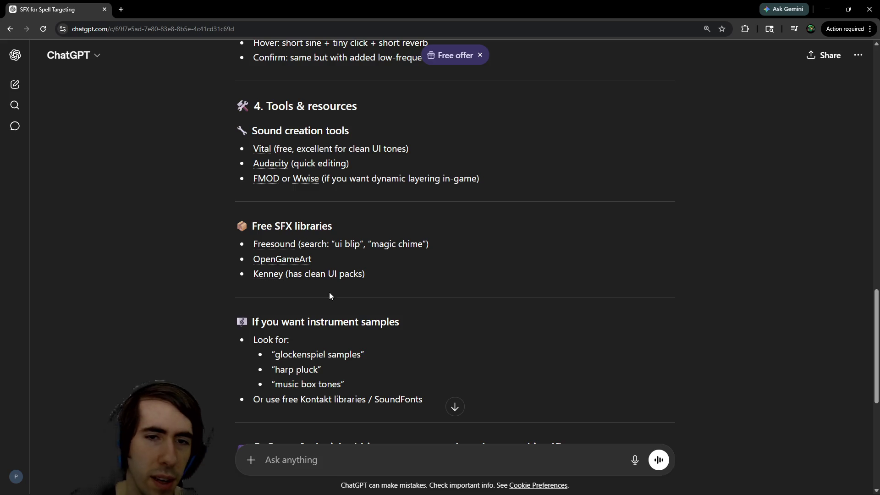
{"action": "scroll", "coordinate": [437, 241], "scroll_direction": "down", "scroll_amount": 2}
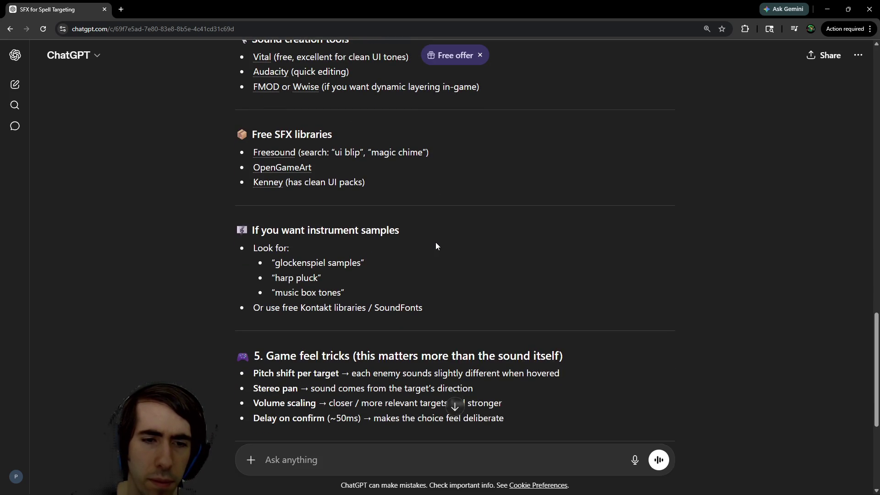
{"action": "scroll", "coordinate": [435, 242], "scroll_direction": "down", "scroll_amount": 3}
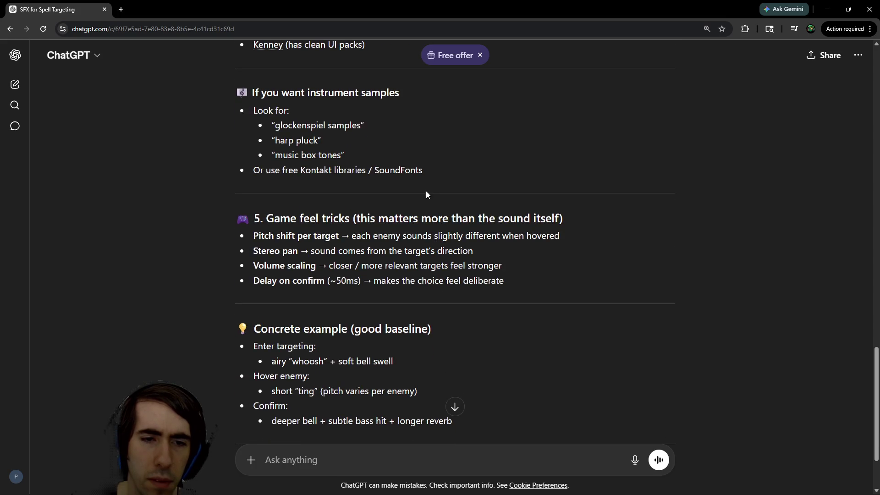
{"action": "scroll", "coordinate": [426, 194], "scroll_direction": "up", "scroll_amount": 3}
{"action": "scroll", "coordinate": [419, 221], "scroll_direction": "up", "scroll_amount": 1}
{"action": "scroll", "coordinate": [418, 217], "scroll_direction": "up", "scroll_amount": 1}
{"action": "left_click", "coordinate": [828, 8]}
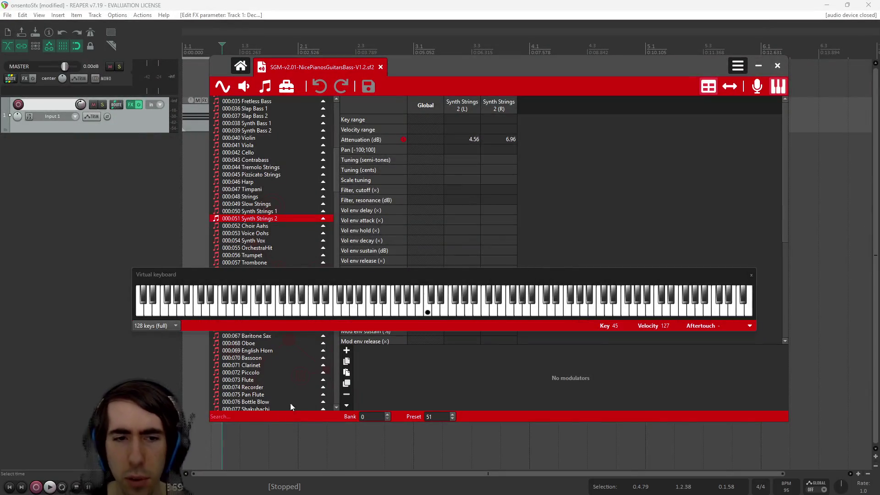
Step: Filter presets by 'chime', hear Windchimes, then step through GS ETHNIC, GS SFX and 128:049 ETHNIC
{"action": "left_click", "coordinate": [277, 415]}
{"action": "type", "text": "chime"}
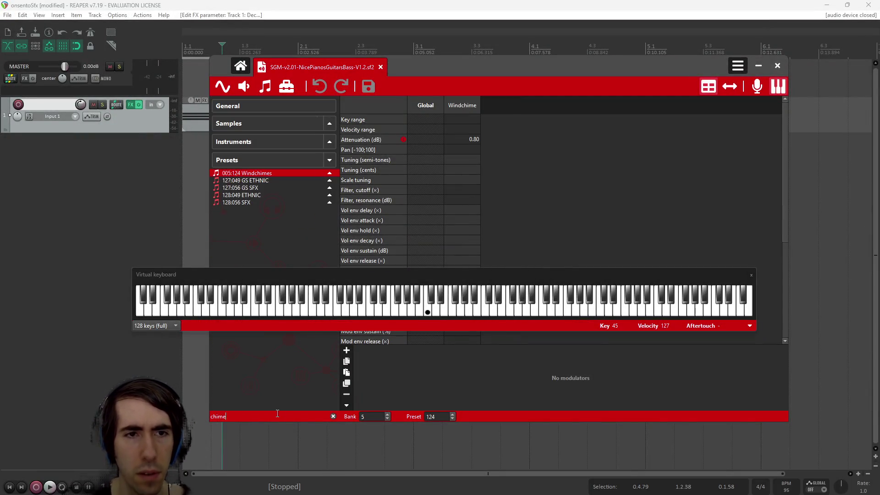
{"action": "left_click", "coordinate": [397, 313]}
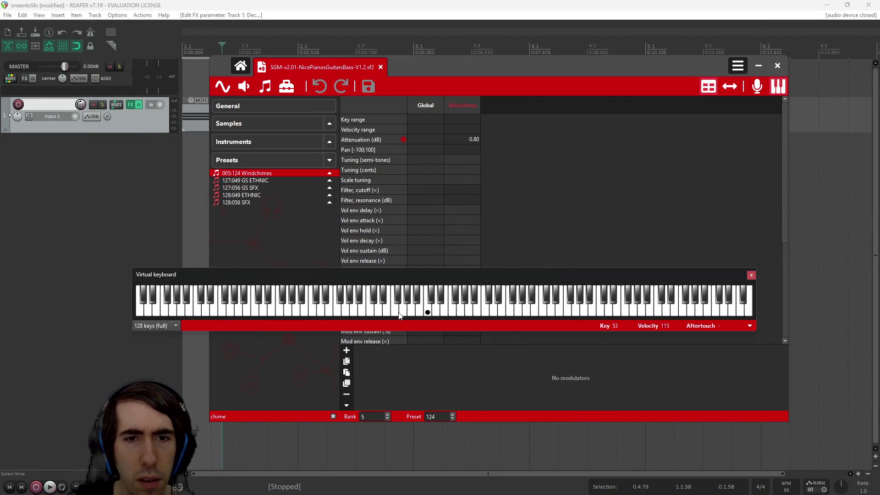
{"action": "left_click", "coordinate": [283, 182]}
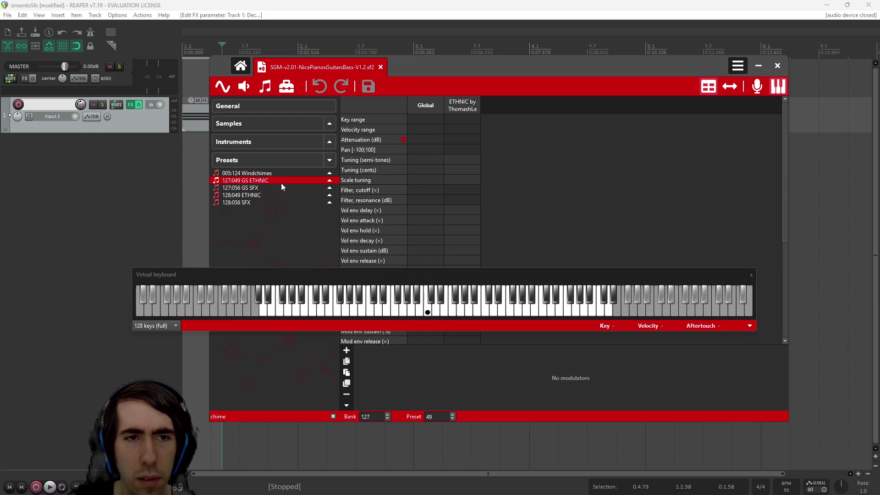
{"action": "left_click", "coordinate": [278, 188]}
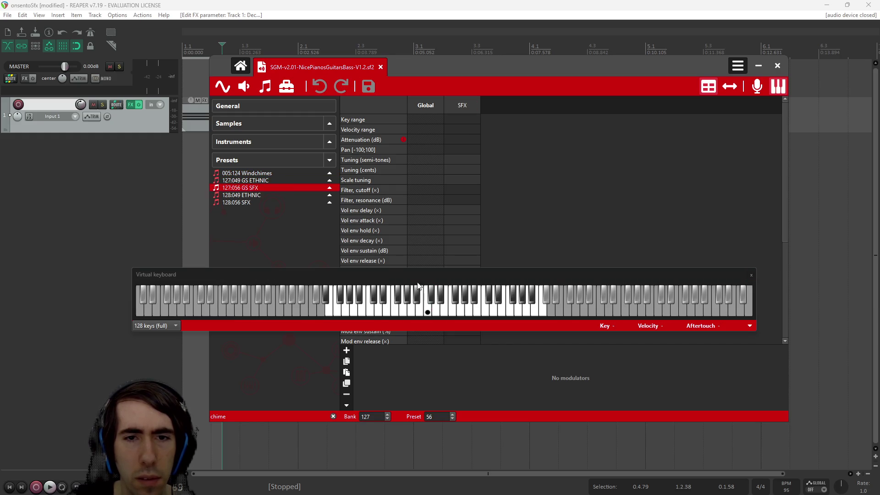
{"action": "left_click", "coordinate": [272, 195]}
Step: Play several notes on the 128:056 SFX percussion preset, sliding up to a higher key
{"action": "left_click", "coordinate": [275, 202]}
{"action": "left_click", "coordinate": [449, 303]}
{"action": "left_click", "coordinate": [447, 305]}
{"action": "left_click", "coordinate": [457, 311]}
{"action": "left_click", "coordinate": [452, 310]}
{"action": "left_click", "coordinate": [472, 312]}
{"action": "left_click_drag", "start_coordinate": [472, 312], "coordinate": [487, 312]}
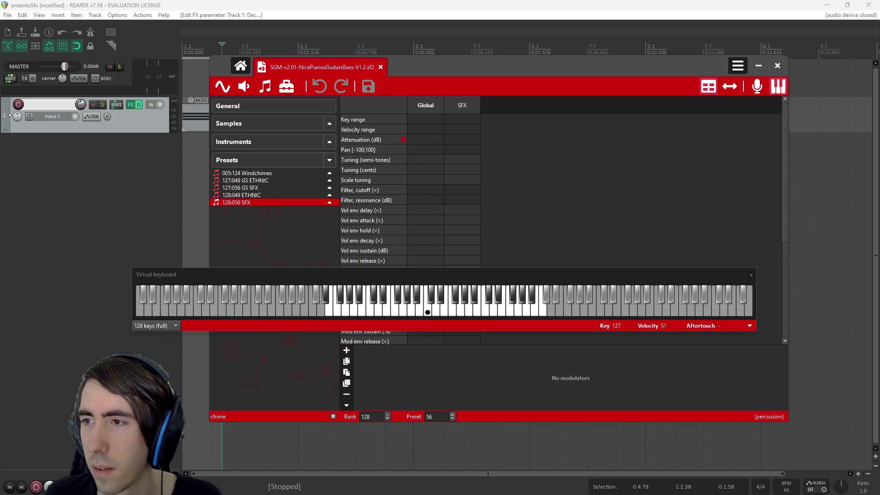
Step: Play the Magical Twinkle, Magical Transition and Magical Glowing previews, pause, then minimize Chrome
{"action": "key", "text": "alt+Tab"}
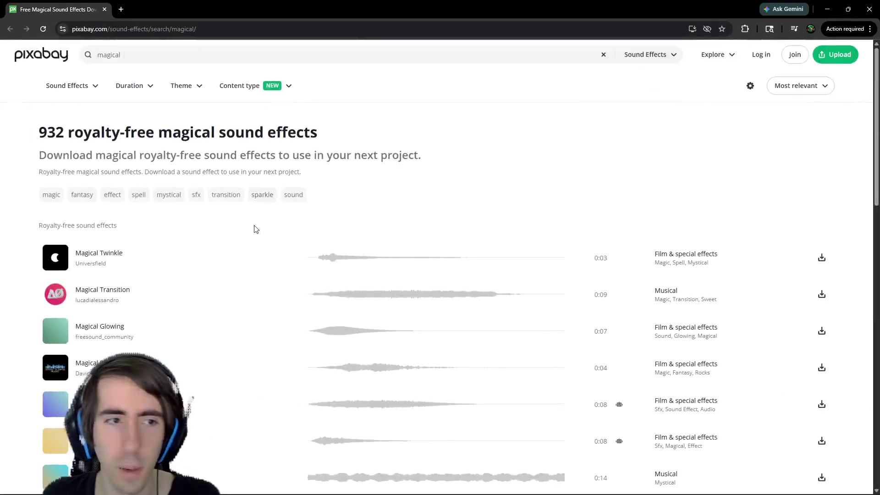
{"action": "left_click", "coordinate": [47, 265]}
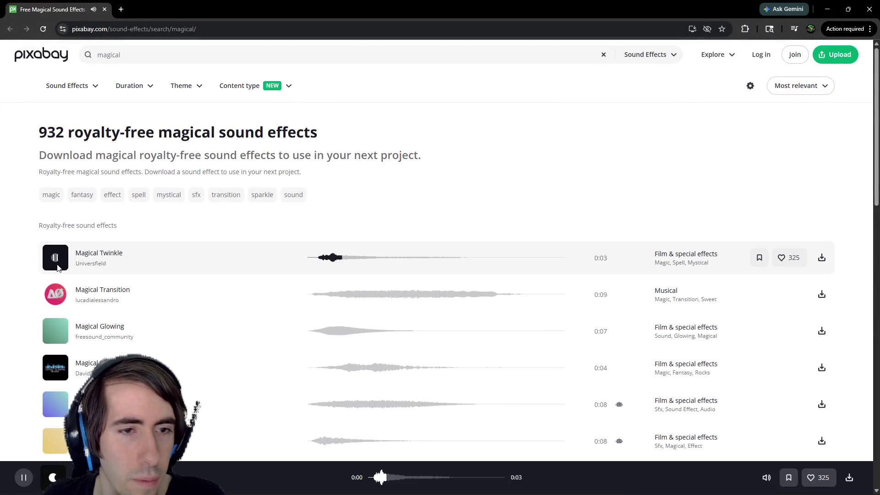
{"action": "left_click", "coordinate": [56, 292]}
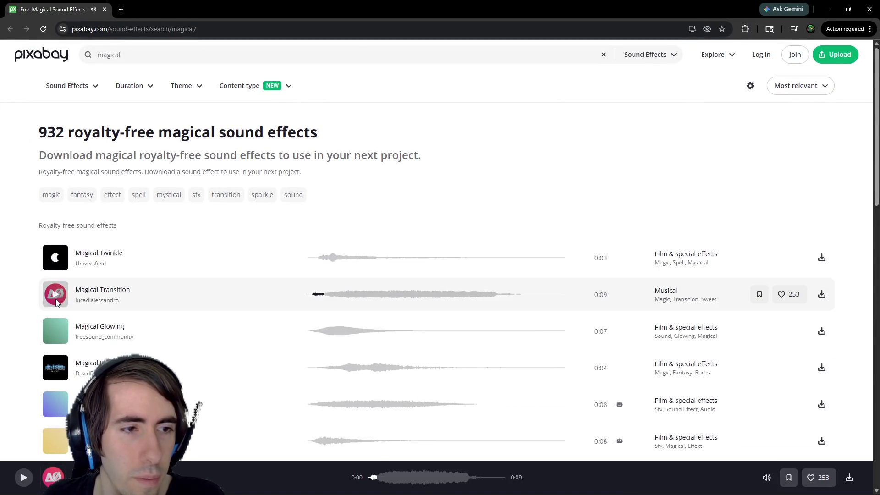
{"action": "left_click", "coordinate": [59, 330]}
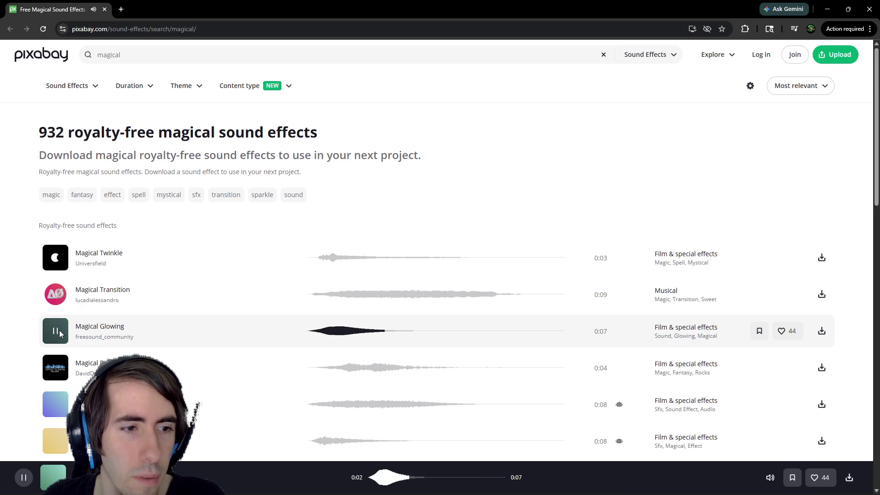
{"action": "left_click", "coordinate": [59, 330]}
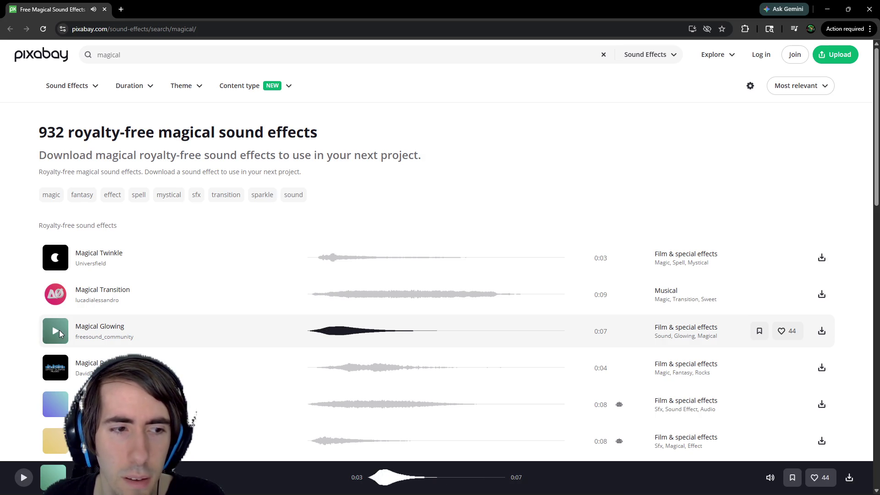
{"action": "left_click", "coordinate": [828, 9]}
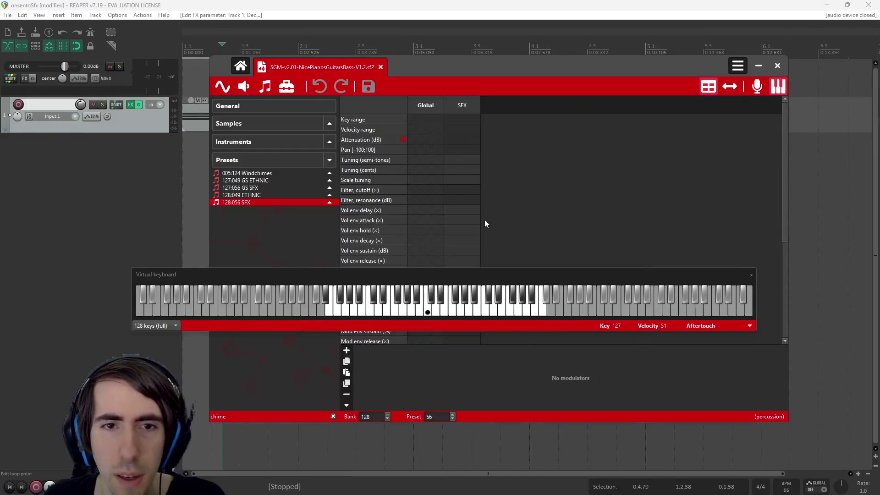
Step: Filter presets by 'synth' and audition Synth Bass 1, Synth Vox, Synth Strings 2 and Synth Strings 1
{"action": "double_click", "coordinate": [292, 412]}
{"action": "type", "text": "synth"}
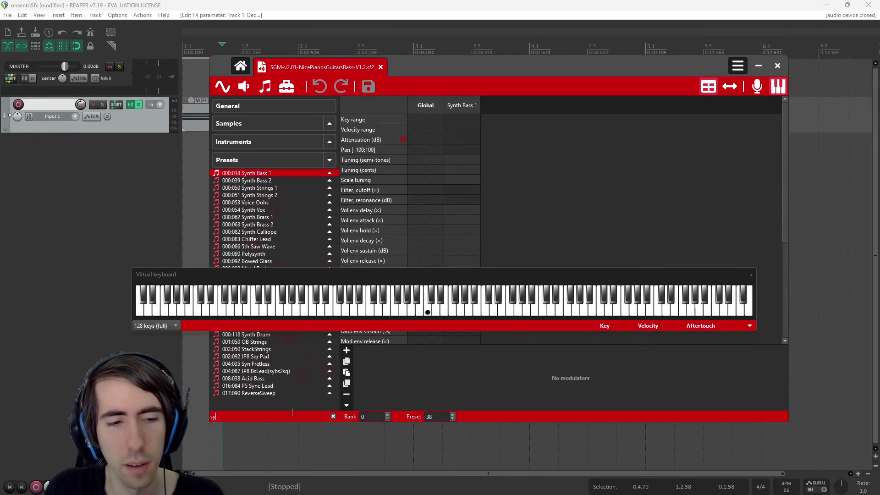
{"action": "left_click", "coordinate": [347, 306]}
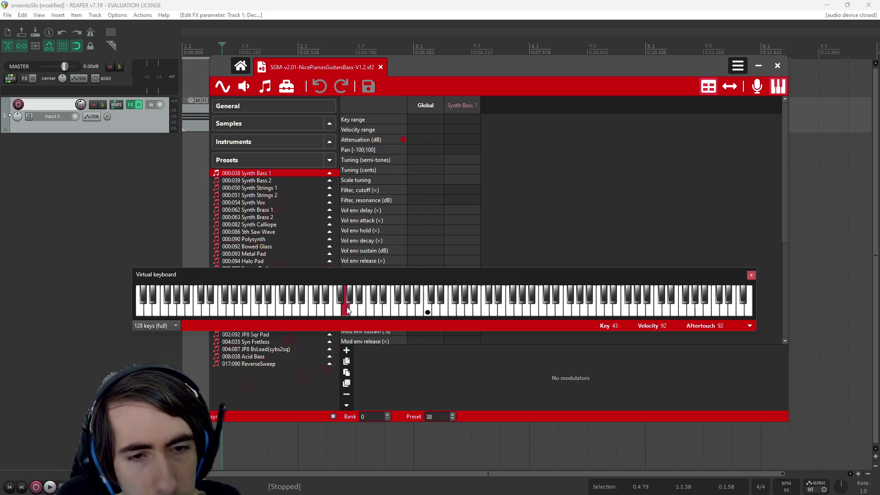
{"action": "left_click", "coordinate": [293, 204]}
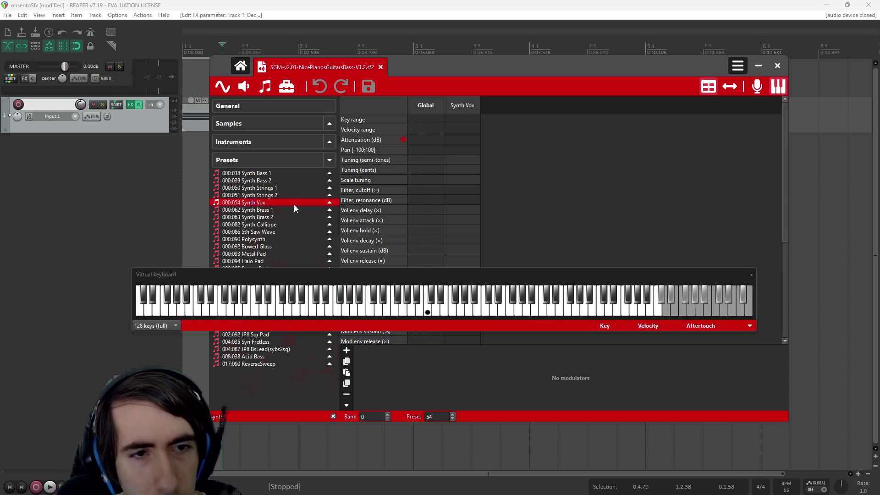
{"action": "left_click", "coordinate": [284, 195]}
{"action": "left_click", "coordinate": [498, 315]}
{"action": "left_click", "coordinate": [288, 188]}
{"action": "left_click", "coordinate": [469, 310]}
{"action": "left_click", "coordinate": [451, 311]}
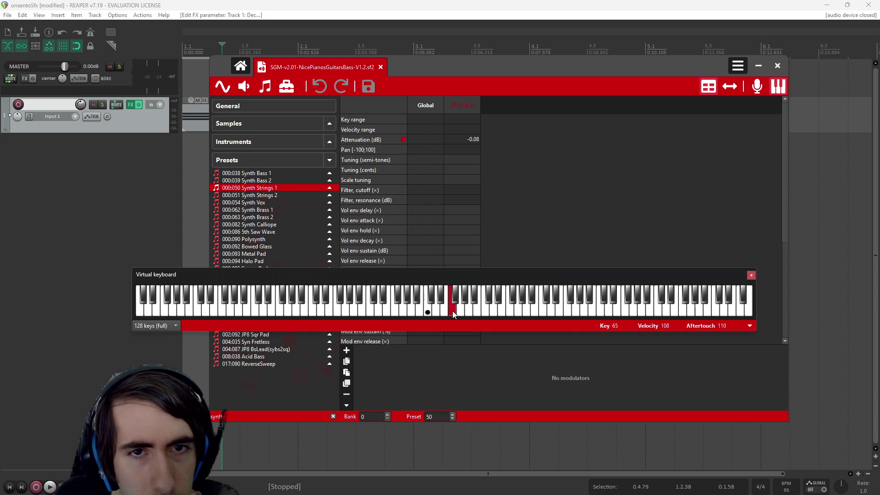
{"action": "left_click", "coordinate": [563, 313]}
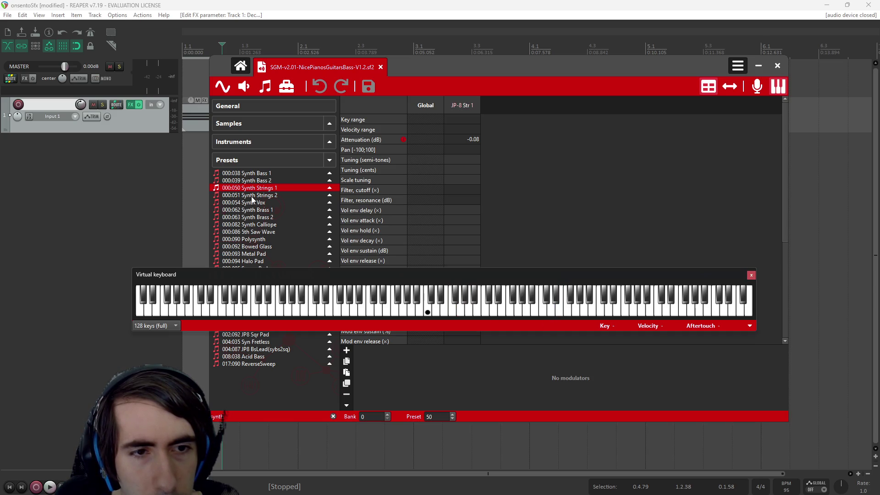
Step: Move the virtual keyboard aside and step through Polysynth, Synth Calliope, Synth Brass 2 and Ice Rain
{"action": "mouse_move", "coordinate": [376, 274]}
{"action": "left_mouse_down"}
{"action": "mouse_move", "coordinate": [593, 257]}
{"action": "mouse_move", "coordinate": [584, 226]}
{"action": "left_mouse_up"}
{"action": "left_click", "coordinate": [268, 240]}
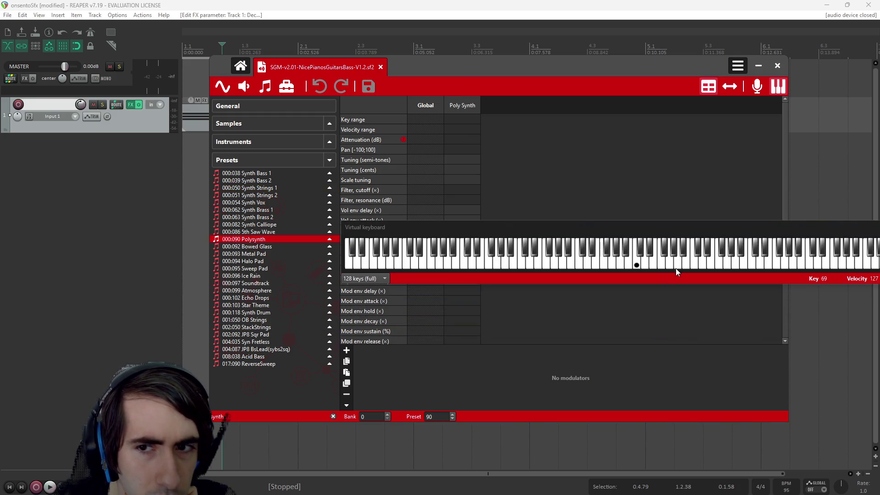
{"action": "left_click", "coordinate": [255, 224]}
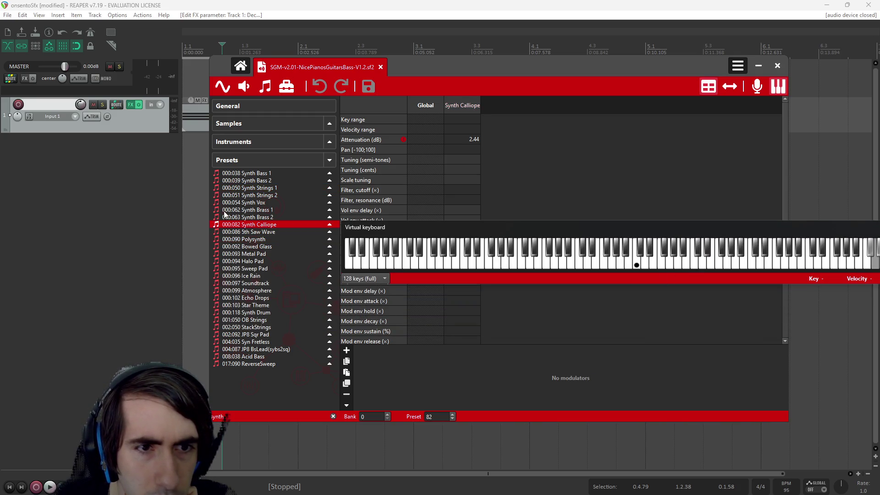
{"action": "left_click", "coordinate": [224, 216]}
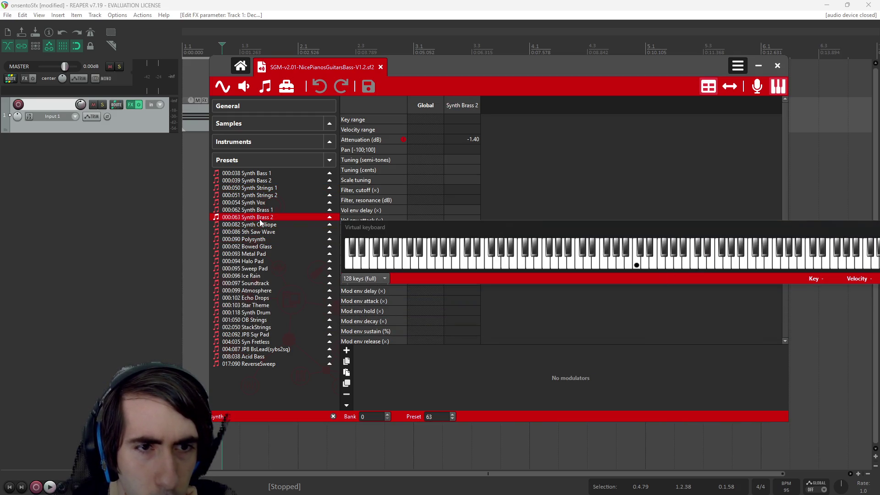
{"action": "left_click", "coordinate": [260, 276]}
Step: Play several Sweep Pad notes, then select the 001:050 OB Strings preset
{"action": "left_click", "coordinate": [263, 268]}
{"action": "left_click", "coordinate": [704, 263]}
{"action": "left_click", "coordinate": [683, 258]}
{"action": "left_click", "coordinate": [662, 263]}
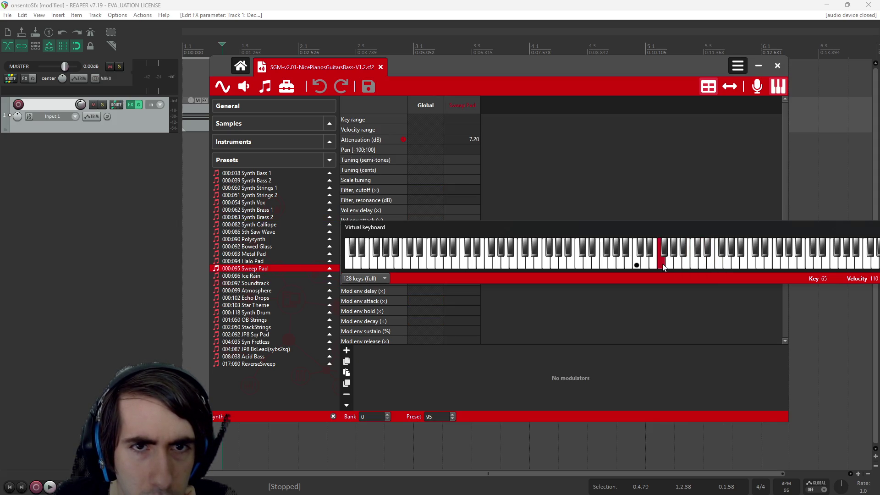
{"action": "left_click", "coordinate": [713, 265]}
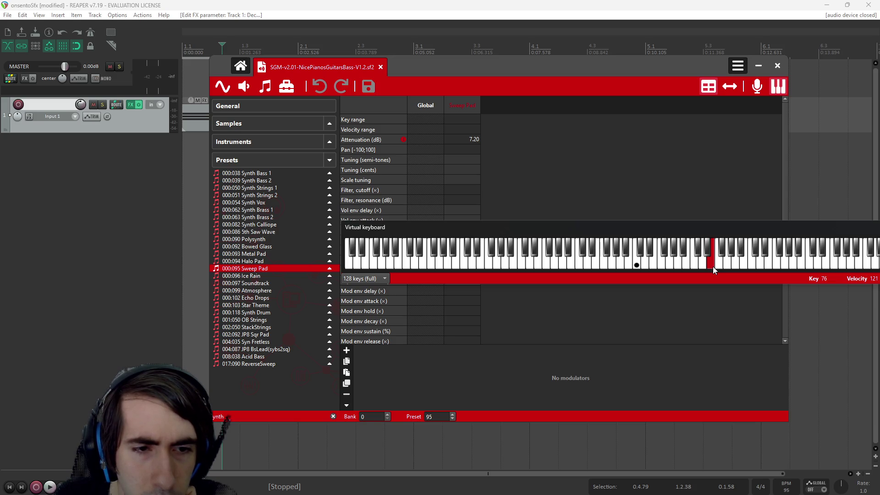
{"action": "mouse_move", "coordinate": [713, 266]}
{"action": "left_mouse_down"}
{"action": "mouse_move", "coordinate": [743, 268]}
{"action": "mouse_move", "coordinate": [652, 264]}
{"action": "left_mouse_up"}
{"action": "left_click", "coordinate": [260, 320]}
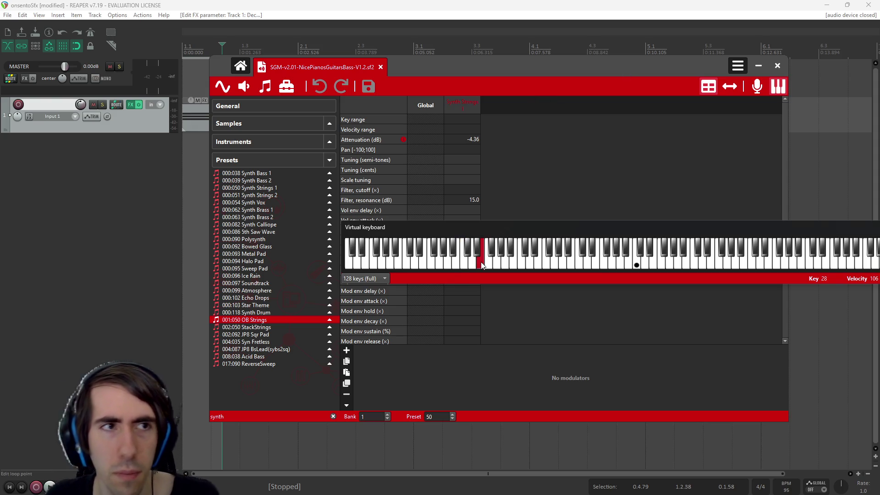
Step: Play two OB Strings notes, close the Polyphone window and dismiss REAPER's Edit menu
{"action": "left_click", "coordinate": [626, 262]}
{"action": "left_click", "coordinate": [716, 266]}
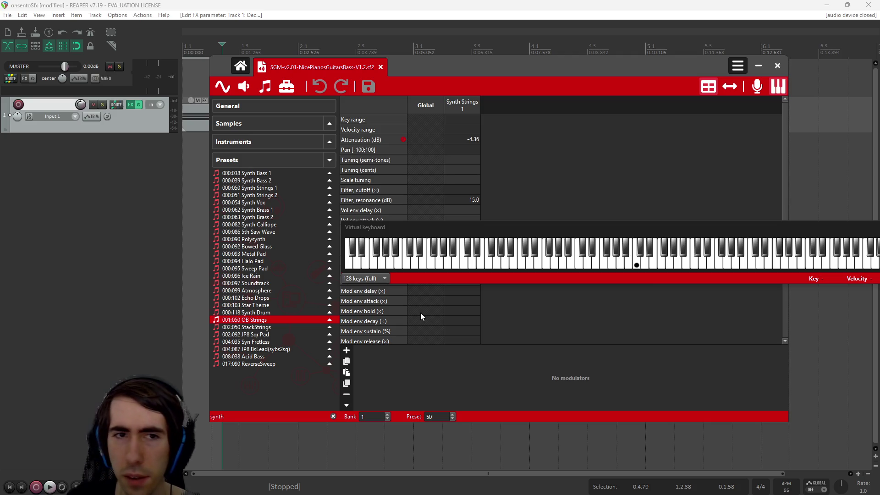
{"action": "left_click", "coordinate": [23, 15]}
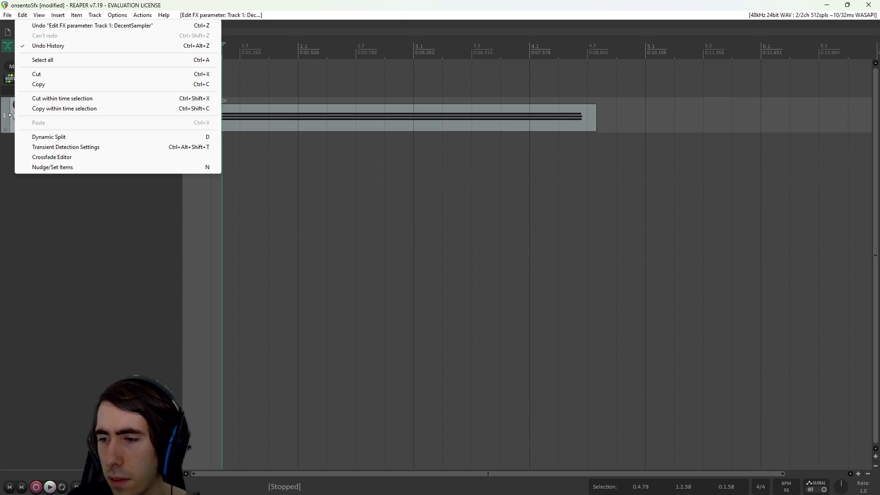
{"action": "key", "text": "Escape"}
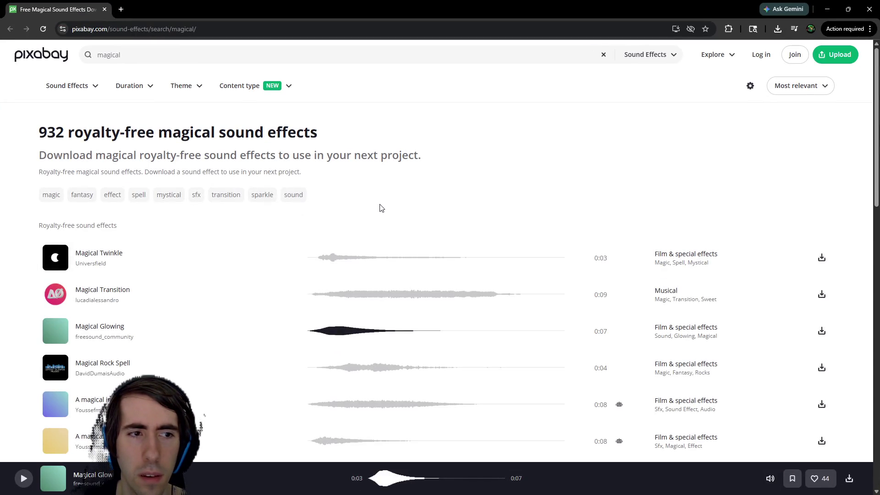
Step: Preview the Magical echo and Magical Hit sound effects on Pixabay
{"action": "scroll", "coordinate": [380, 208], "scroll_direction": "down", "scroll_amount": 4}
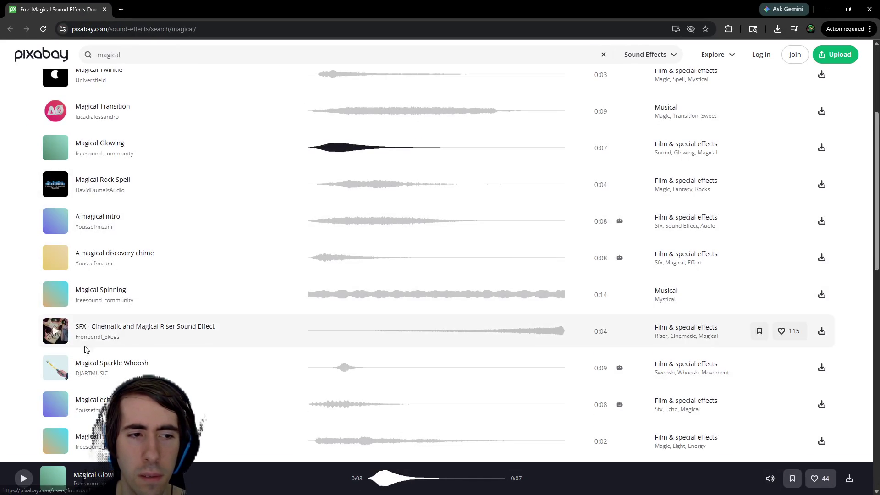
{"action": "left_click", "coordinate": [56, 405]}
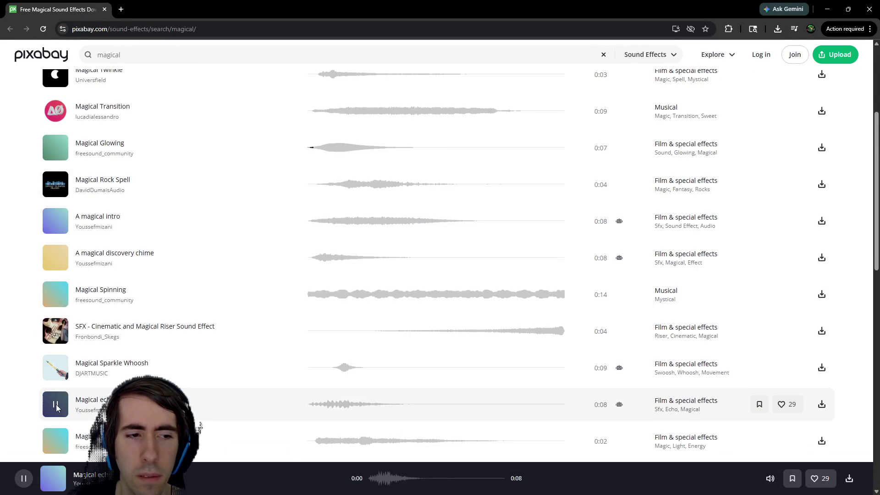
{"action": "left_click", "coordinate": [58, 439]}
{"action": "scroll", "coordinate": [169, 340], "scroll_direction": "down", "scroll_amount": 7}
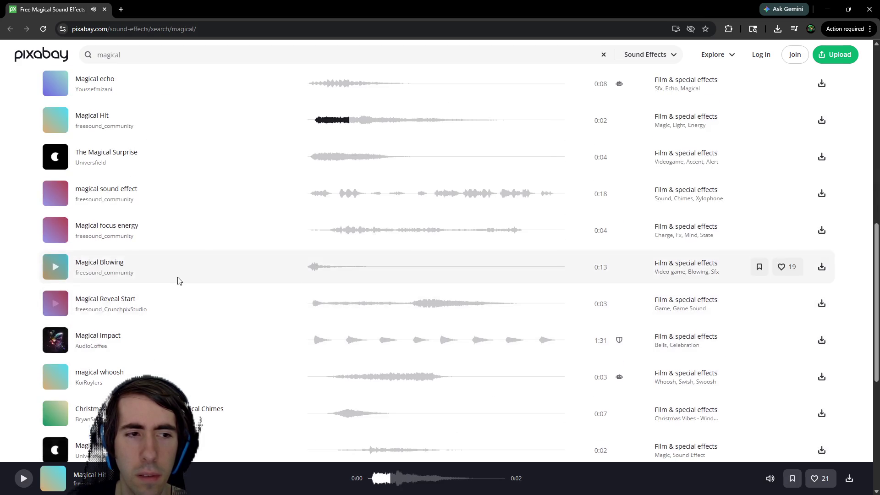
{"action": "scroll", "coordinate": [175, 256], "scroll_direction": "up", "scroll_amount": 11}
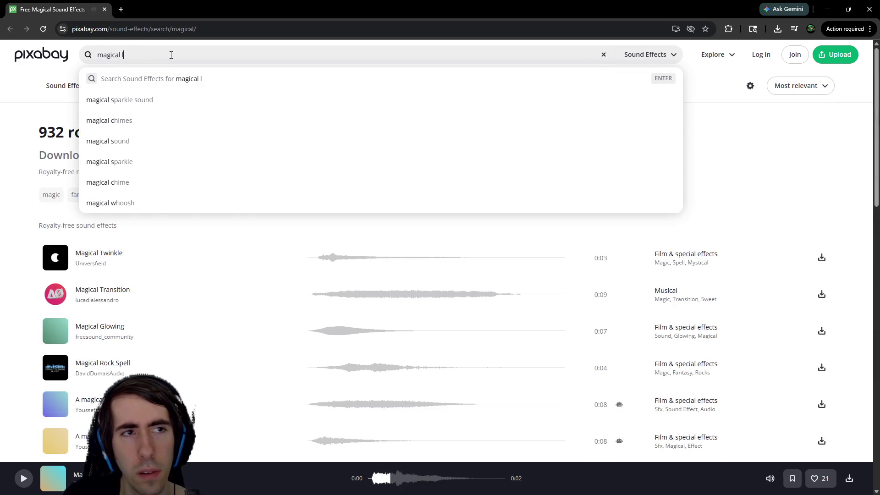
Step: Search 'magical loop' and preview Dark Magic, Ethereal Uplifting, Ethereal Synth and Fairy Tale loops
{"action": "type", "text": "oop"}
{"action": "key", "text": "Return"}
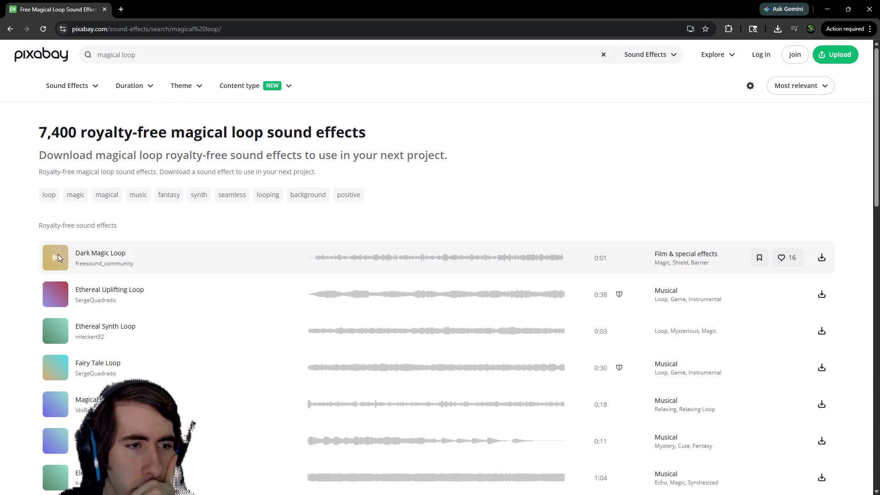
{"action": "left_click", "coordinate": [57, 255]}
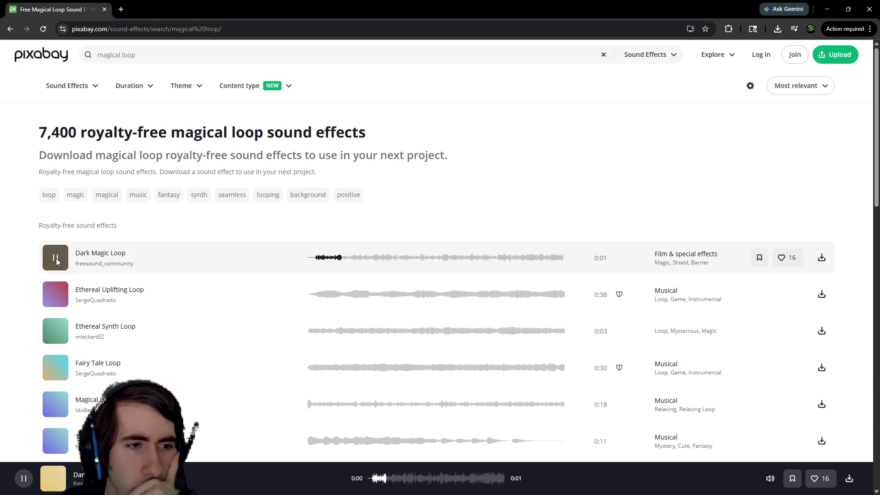
{"action": "left_click", "coordinate": [56, 297]}
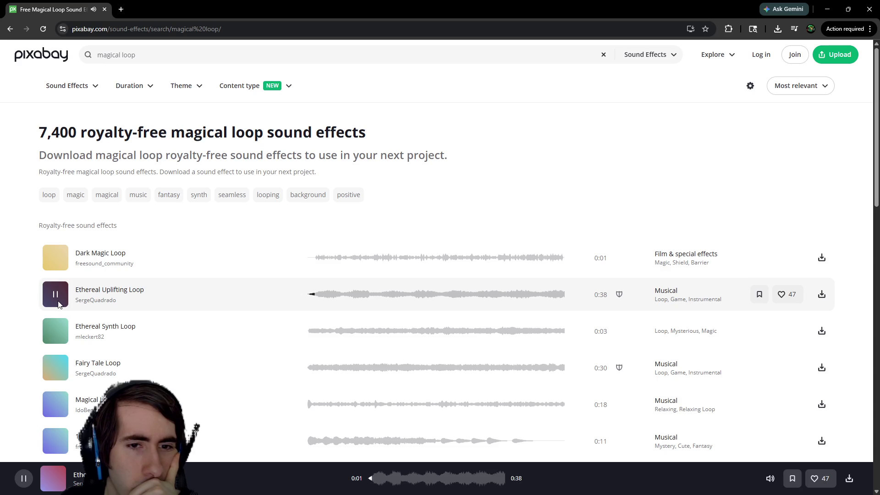
{"action": "left_click", "coordinate": [389, 299]}
{"action": "left_click", "coordinate": [60, 331]}
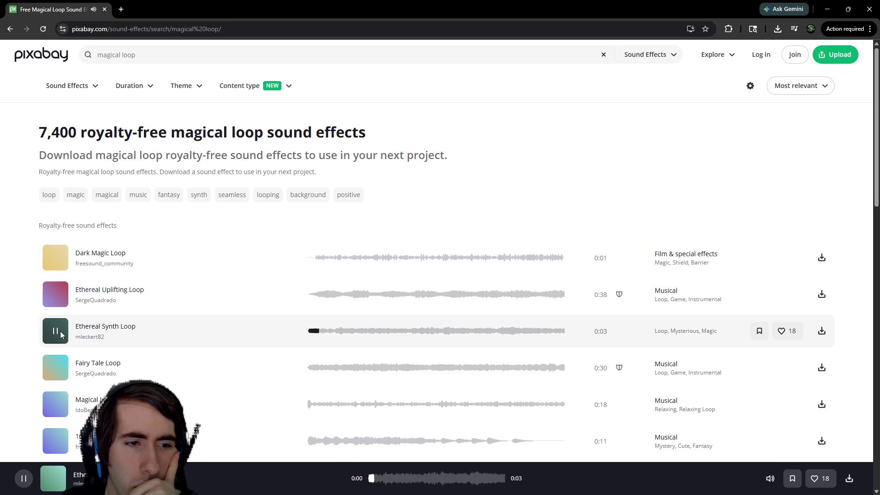
{"action": "left_click", "coordinate": [56, 367]}
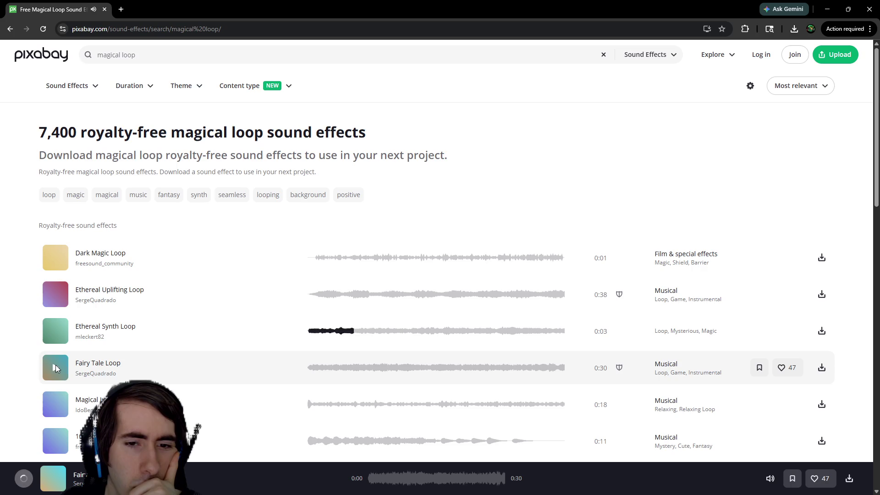
Step: Preview Magical Loop 02, Magical Loop 01, arpeggelings and a 16-second fairy effect, then replay Ethereal Uplifting Loop
{"action": "left_click", "coordinate": [56, 401]}
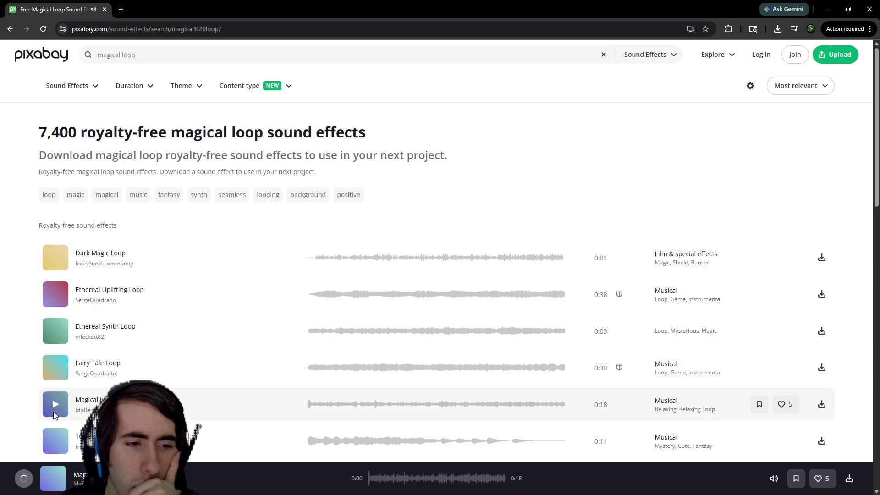
{"action": "scroll", "coordinate": [53, 412], "scroll_direction": "down", "scroll_amount": 2}
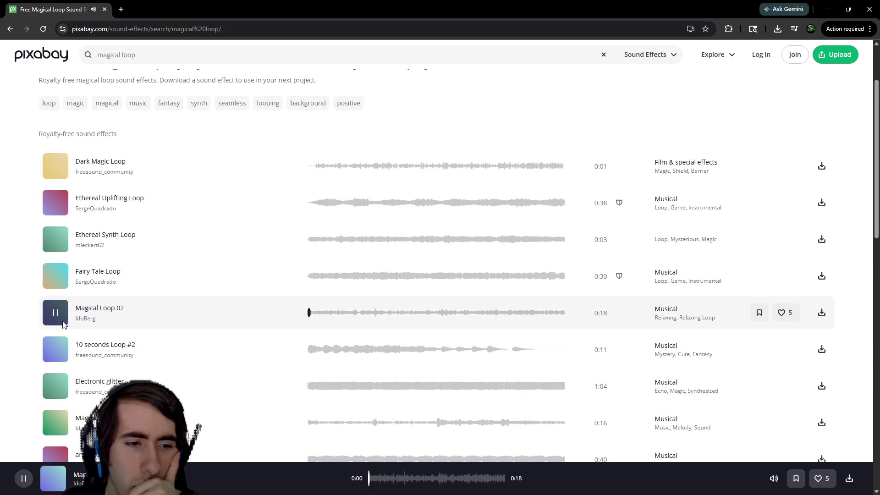
{"action": "left_click", "coordinate": [56, 418]}
{"action": "scroll", "coordinate": [56, 418], "scroll_direction": "down", "scroll_amount": 2}
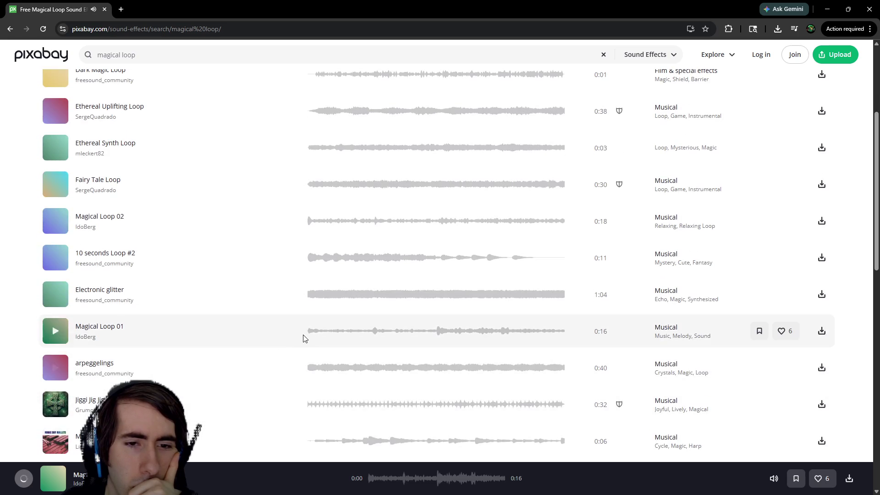
{"action": "left_click", "coordinate": [47, 368]}
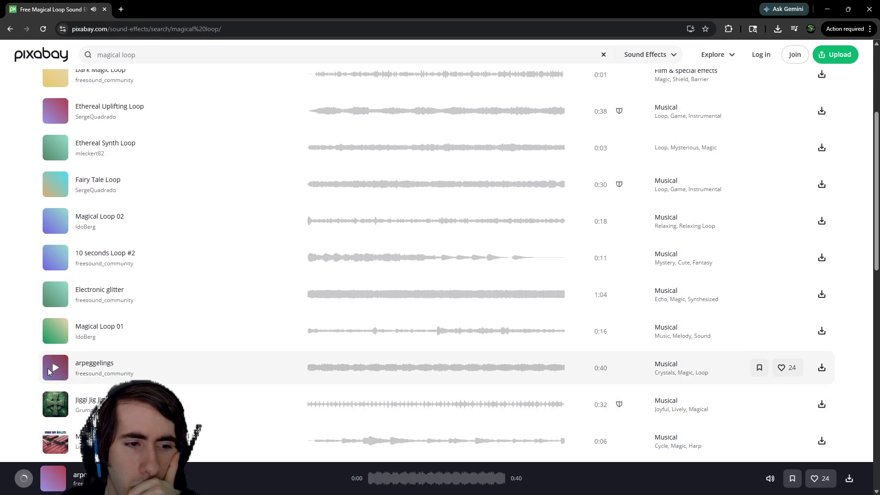
{"action": "scroll", "coordinate": [47, 367], "scroll_direction": "down", "scroll_amount": 3}
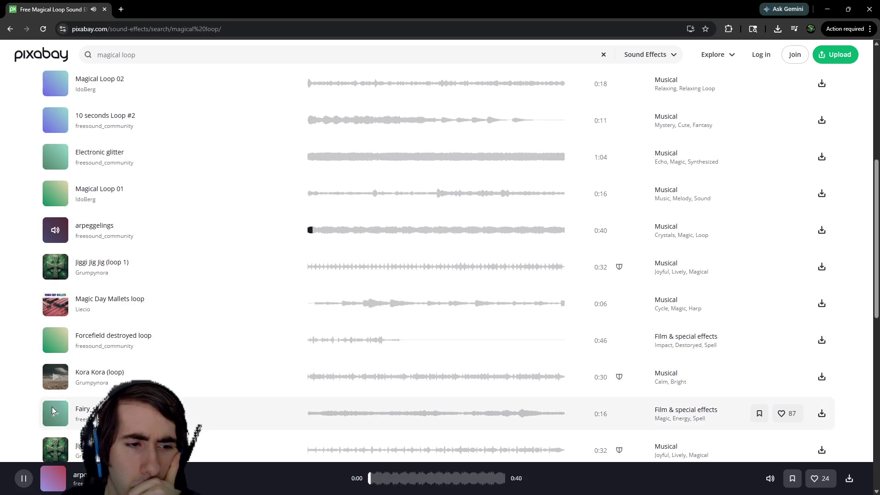
{"action": "left_click", "coordinate": [53, 407]}
{"action": "scroll", "coordinate": [79, 387], "scroll_direction": "up", "scroll_amount": 7}
{"action": "left_click", "coordinate": [64, 292]}
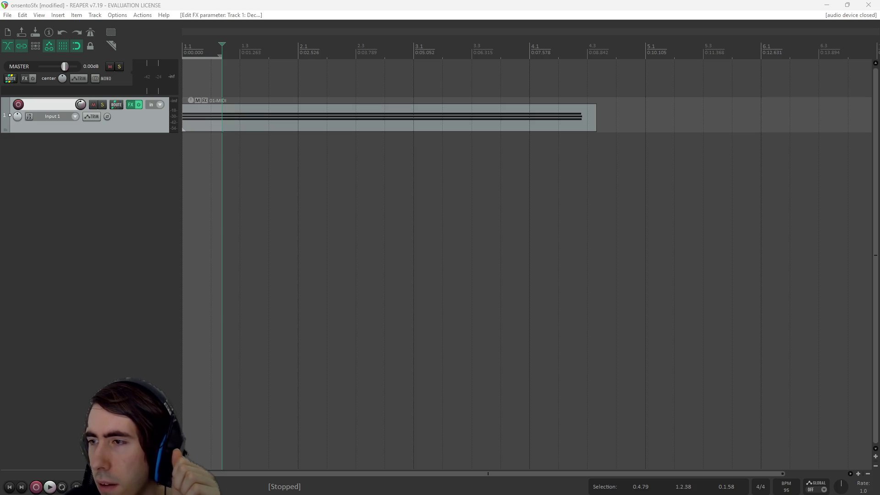
{"action": "left_click", "coordinate": [212, 43]}
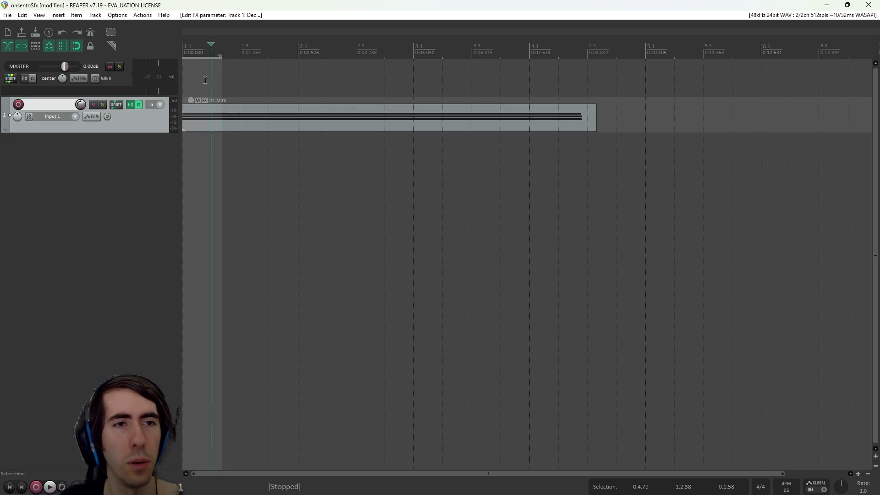
{"action": "key", "text": "space"}
{"action": "key", "text": "space"}
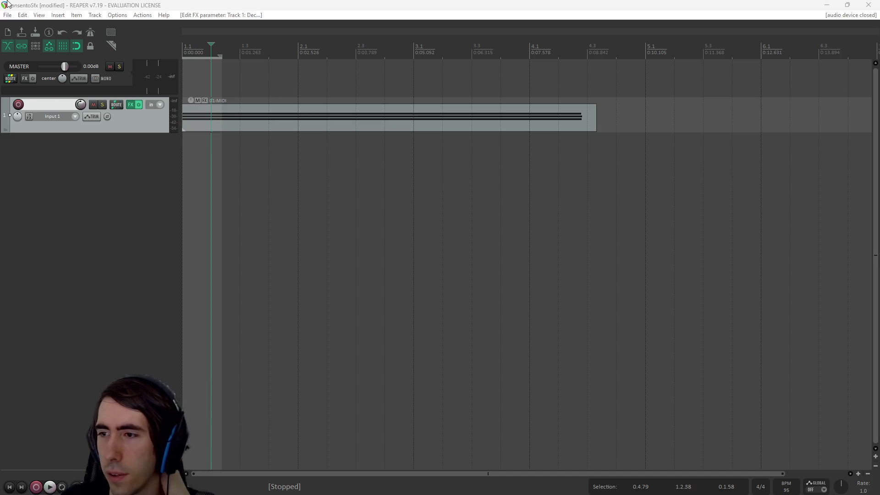
{"action": "left_click", "coordinate": [118, 15]}
{"action": "left_click", "coordinate": [190, 407]}
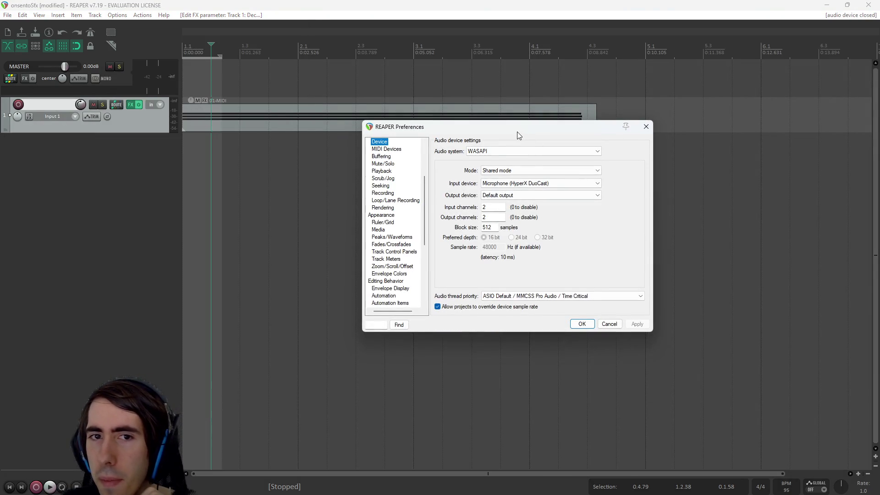
{"action": "left_click_drag", "start_coordinate": [517, 131], "coordinate": [515, 136]}
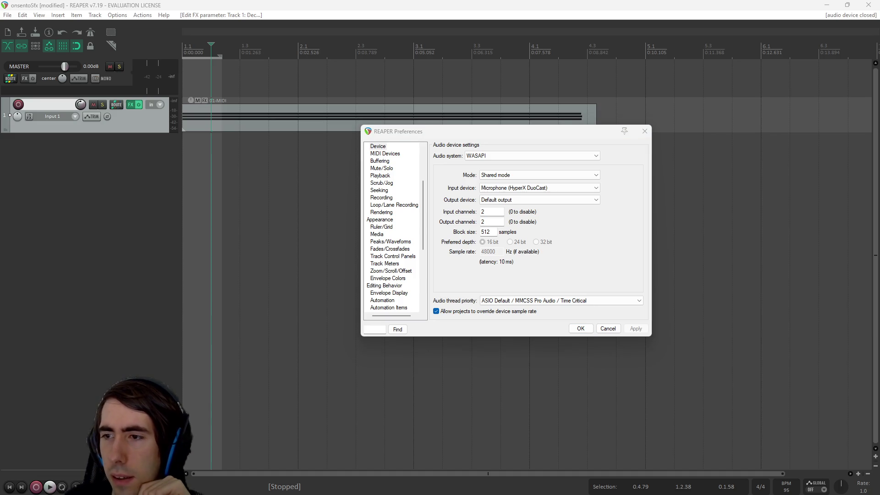
{"action": "scroll", "coordinate": [390, 240], "scroll_direction": "up", "scroll_amount": 4}
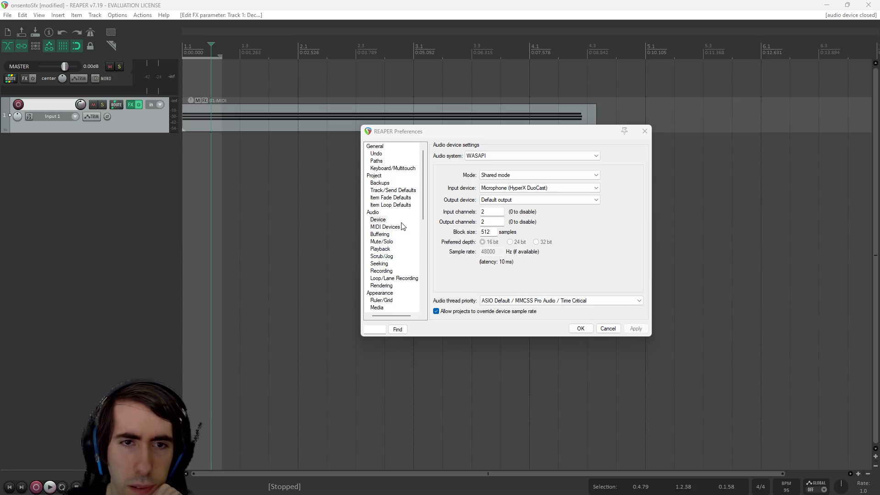
{"action": "scroll", "coordinate": [394, 229], "scroll_direction": "down", "scroll_amount": 3}
{"action": "scroll", "coordinate": [386, 235], "scroll_direction": "up", "scroll_amount": 3}
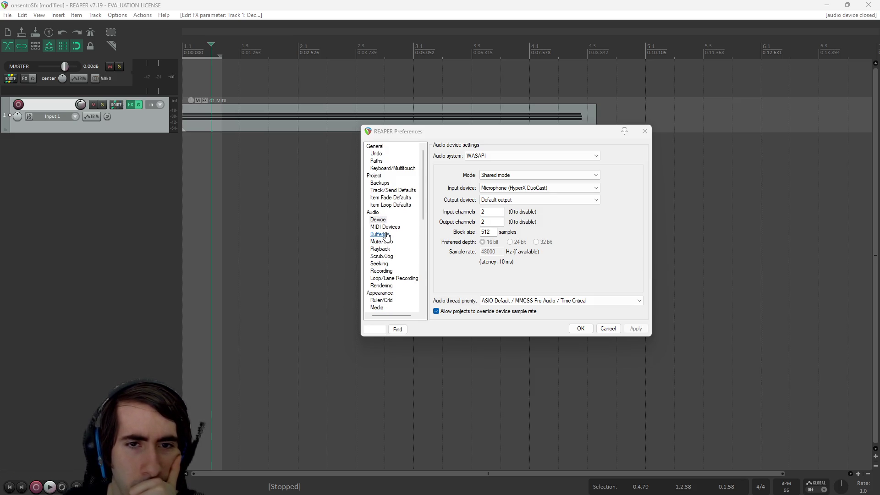
{"action": "scroll", "coordinate": [386, 236], "scroll_direction": "down", "scroll_amount": 10}
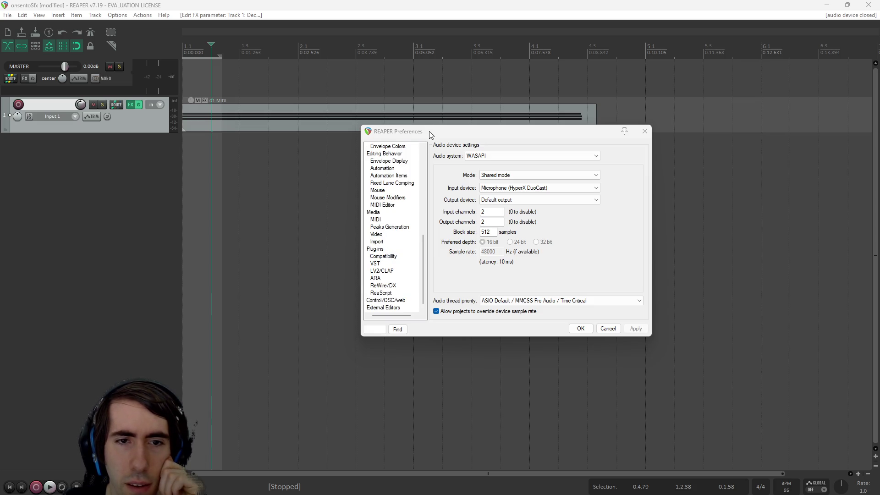
{"action": "key", "text": "Escape"}
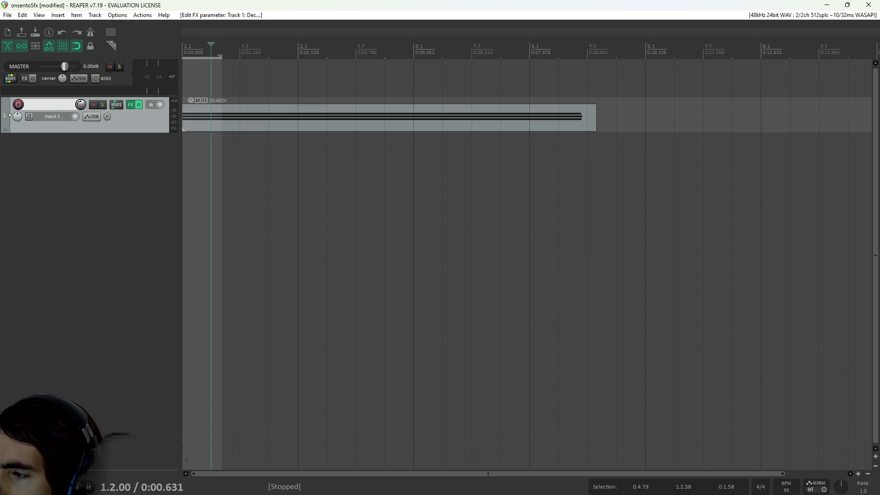
Step: Glance at the Options menu, then bring up Track 1's FX window and drag it aside
{"action": "left_click", "coordinate": [117, 15]}
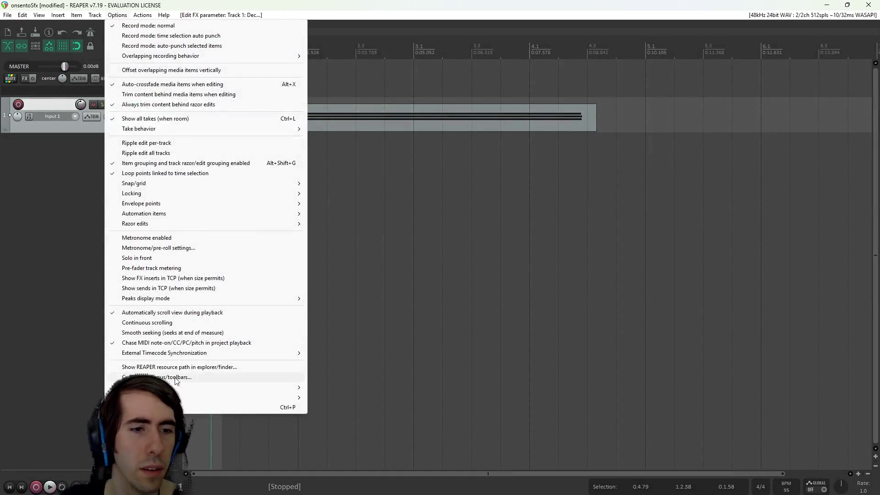
{"action": "key", "text": "Escape"}
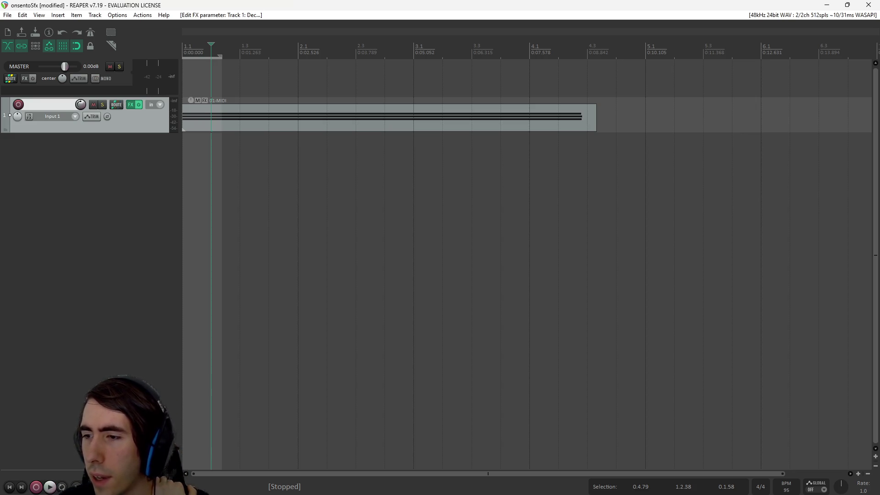
{"action": "left_click", "coordinate": [130, 105]}
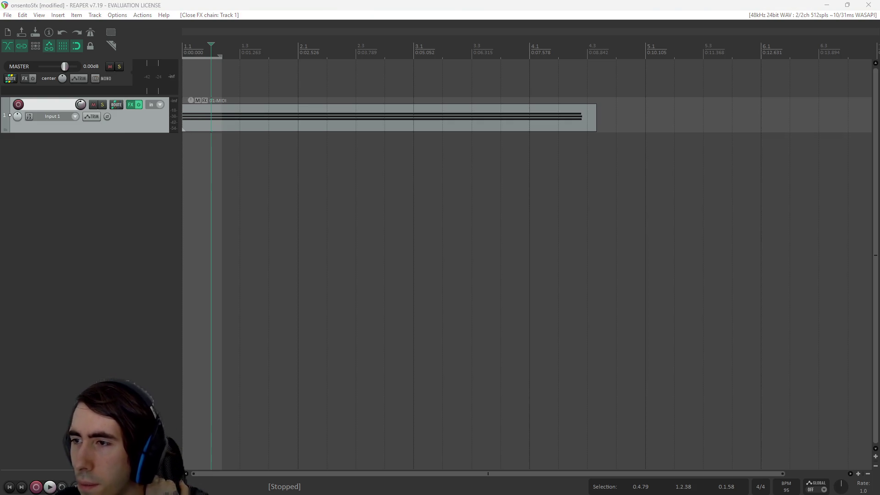
{"action": "right_click", "coordinate": [127, 106]}
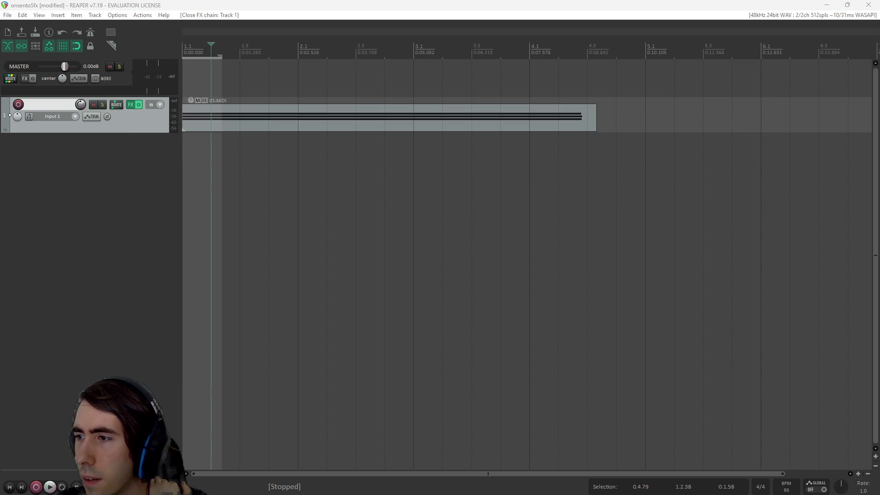
{"action": "left_click_drag", "start_coordinate": [546, 114], "coordinate": [879, 160]}
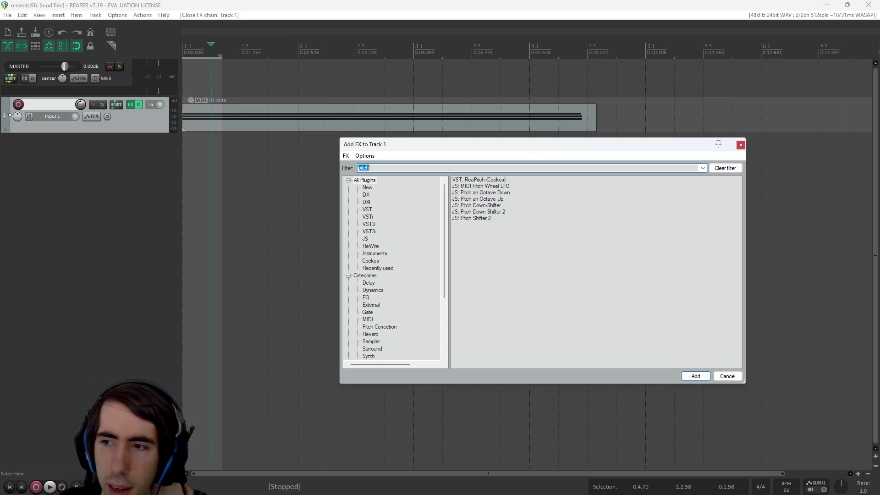
Step: Add VST3i sforzando to Track 1's FX chain from the 'sfo'-filtered list
{"action": "left_click", "coordinate": [740, 146]}
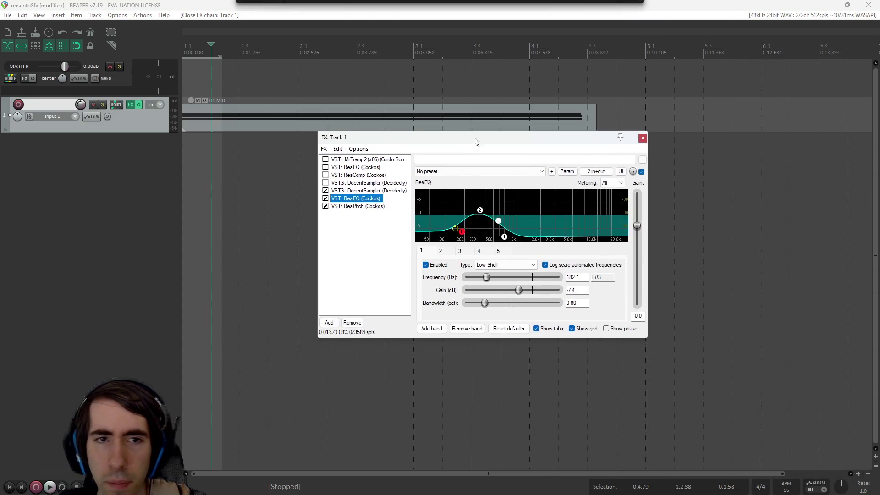
{"action": "left_click", "coordinate": [330, 323]}
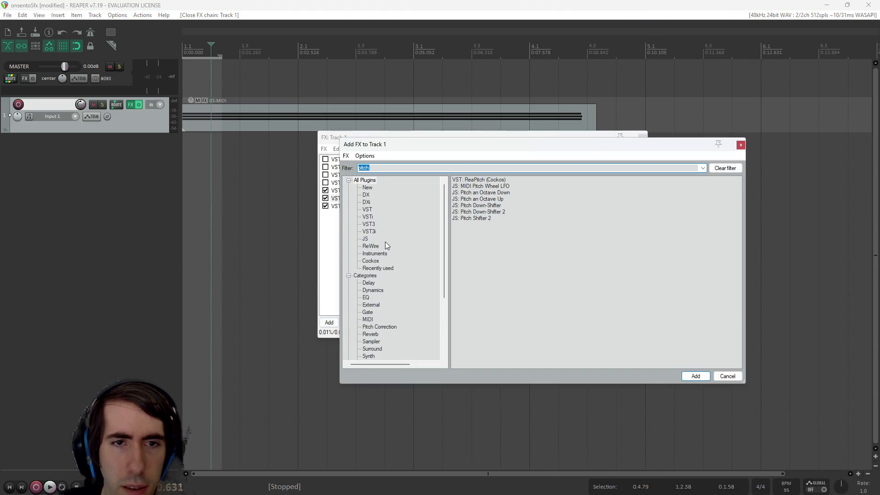
{"action": "left_click", "coordinate": [465, 168]}
{"action": "type", "text": "sfo"}
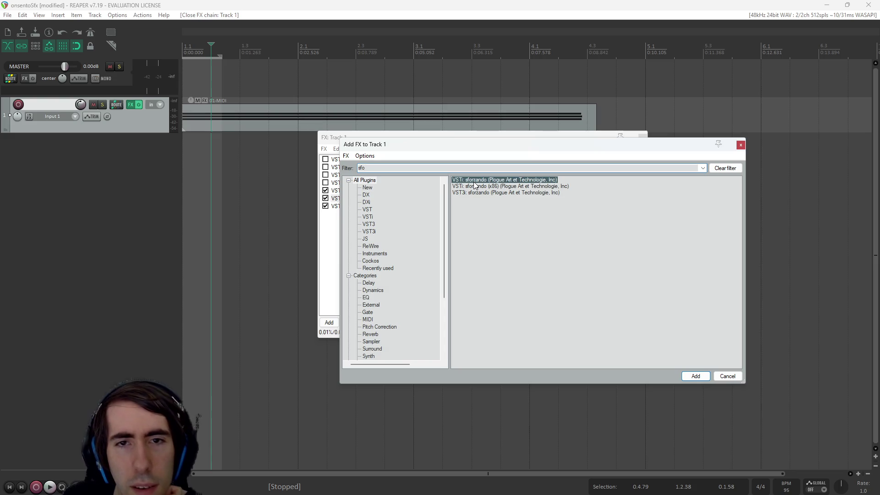
{"action": "double_click", "coordinate": [492, 193]}
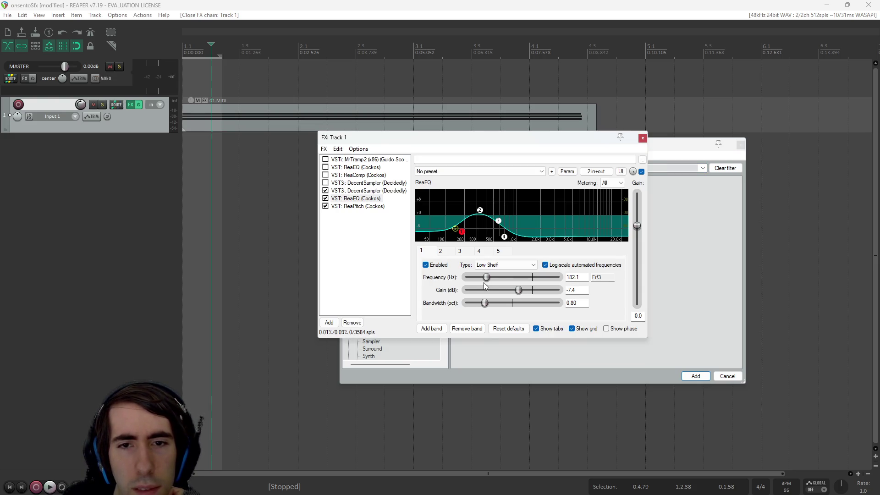
Step: Check sforzando's instrument list showing TableWarp2, then close the FX window
{"action": "left_click", "coordinate": [367, 214]}
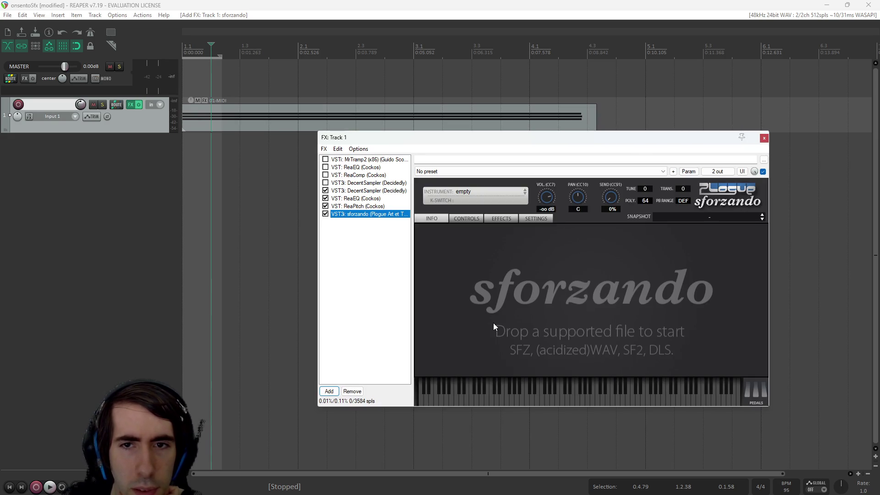
{"action": "left_click", "coordinate": [469, 218]}
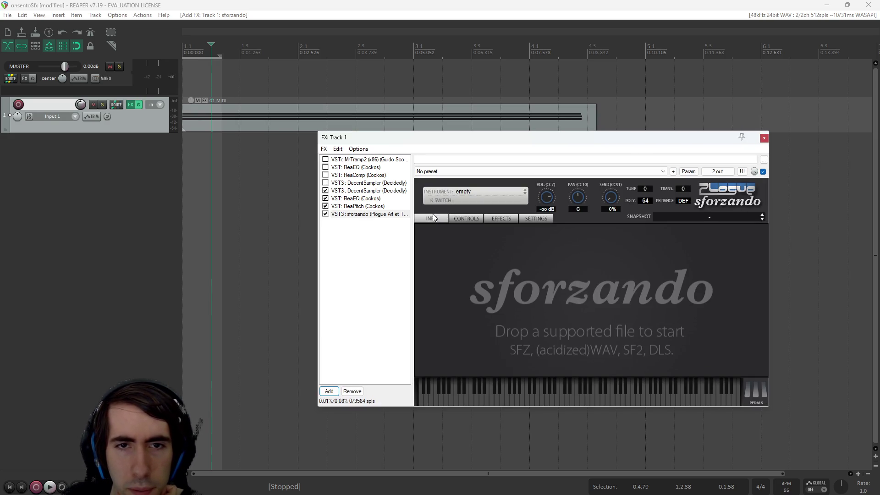
{"action": "left_click", "coordinate": [472, 194]}
{"action": "mouse_move", "coordinate": [504, 234]}
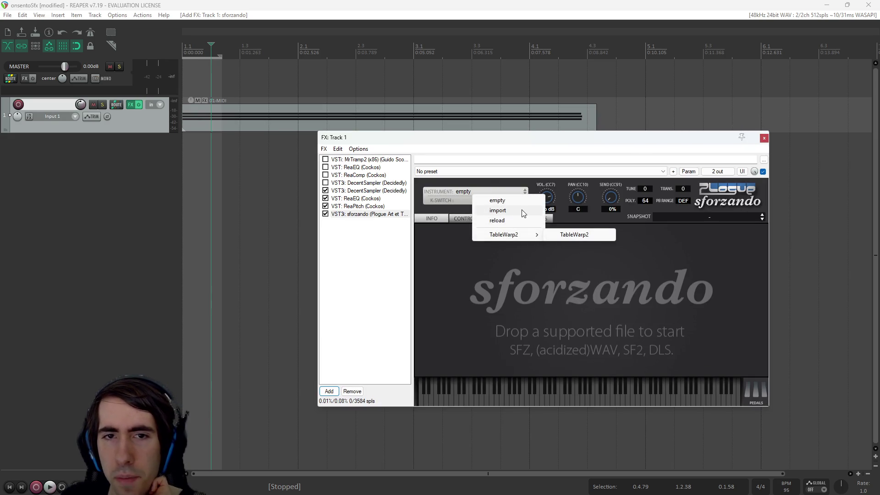
{"action": "left_click", "coordinate": [517, 139]}
{"action": "key", "text": "Escape"}
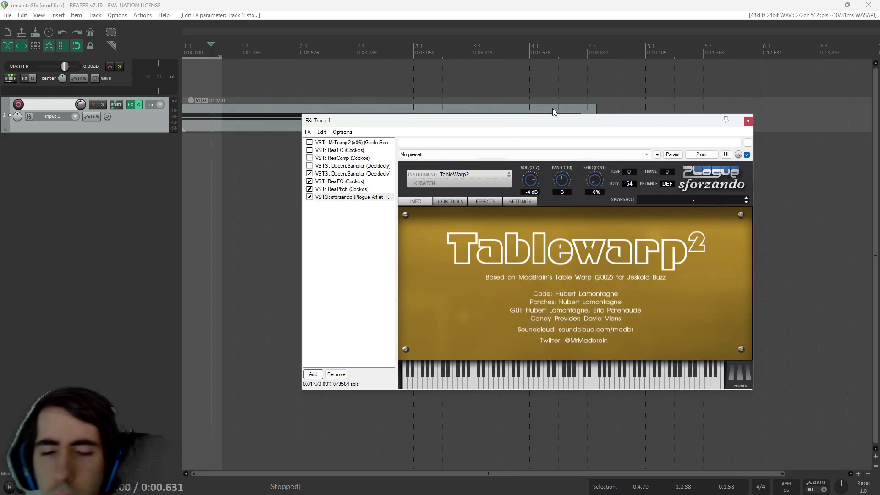
Step: Play notes across the sforzando keyboard to hear the TableWarp2 synth
{"action": "left_click_drag", "start_coordinate": [538, 377], "coordinate": [665, 377]}
{"action": "left_click", "coordinate": [779, 257]}
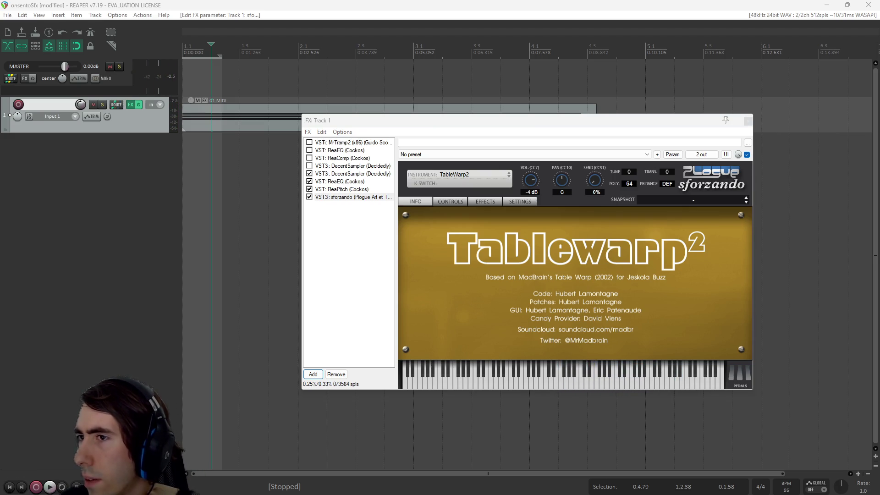
{"action": "left_click", "coordinate": [603, 380]}
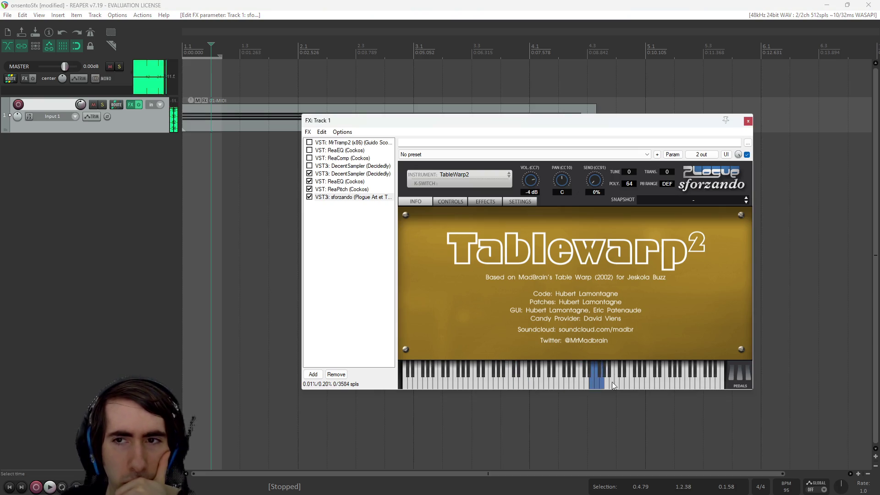
Step: Browse sforzando's CONTROLS, settings and EFFECTS pages and instrument list, then move the window off screen
{"action": "left_click", "coordinate": [477, 175]}
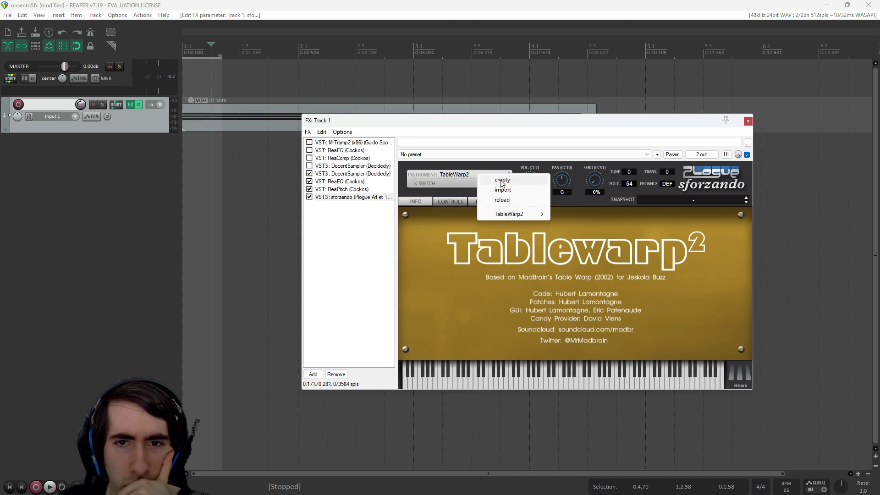
{"action": "left_click", "coordinate": [441, 199]}
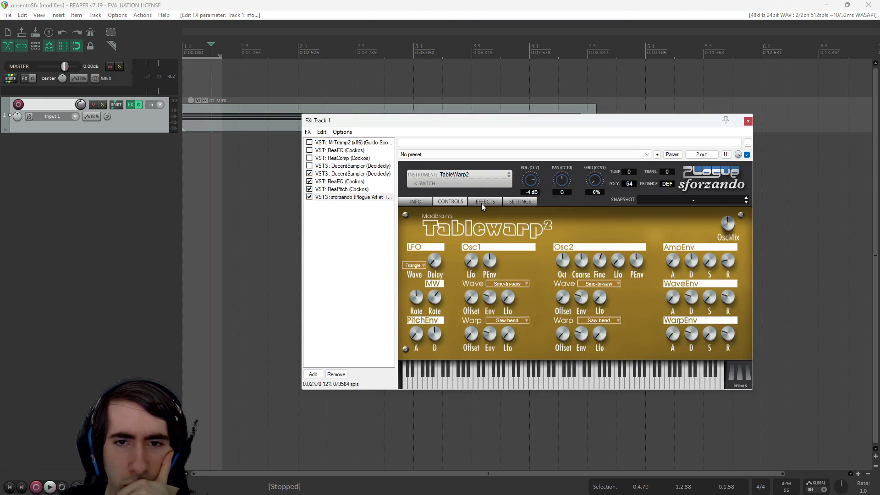
{"action": "left_click", "coordinate": [481, 202]}
{"action": "left_click", "coordinate": [518, 203]}
{"action": "left_click", "coordinate": [487, 203]}
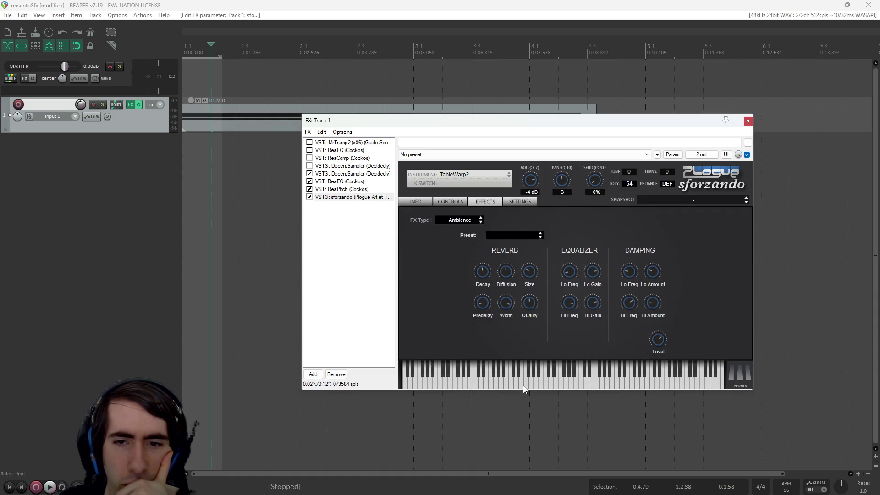
{"action": "left_click", "coordinate": [447, 201]}
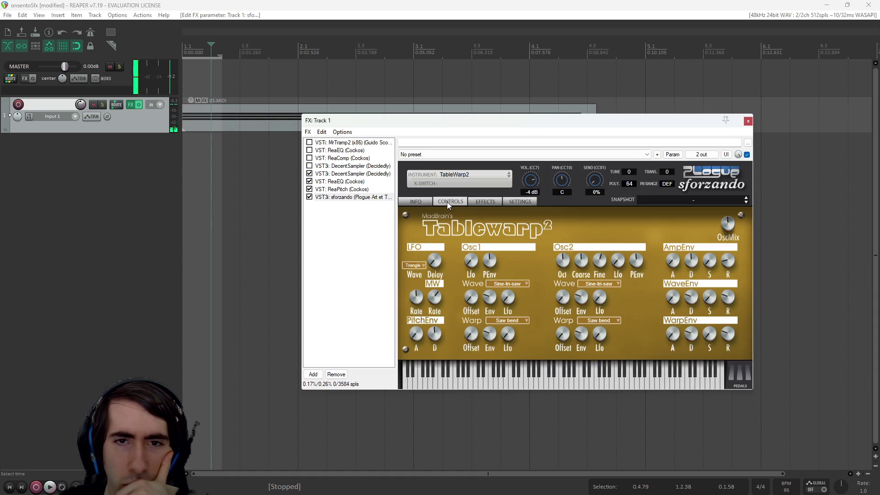
{"action": "left_click", "coordinate": [424, 177]}
{"action": "mouse_move", "coordinate": [486, 123]}
{"action": "left_mouse_down"}
{"action": "mouse_move", "coordinate": [756, 159]}
{"action": "mouse_move", "coordinate": [879, 161]}
{"action": "left_mouse_up"}
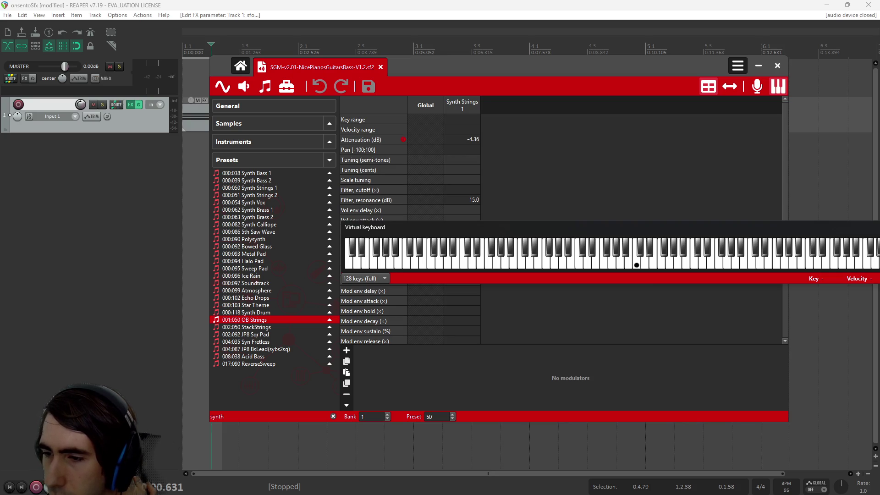
Step: Close the soundfont plugin window with Escape
{"action": "key", "text": "Escape"}
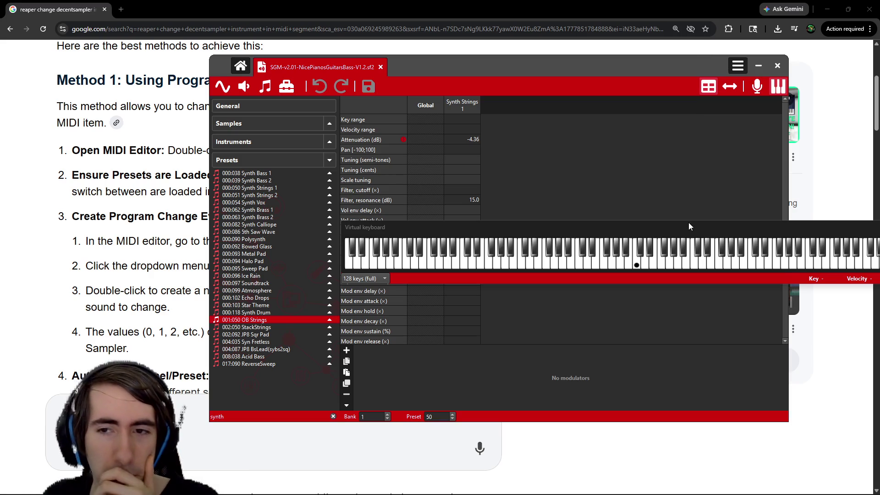
Step: Close the virtual keyboard and soundfont editor, then play the War Cry card on the dragon ally
{"action": "left_click_drag", "start_coordinate": [688, 224], "coordinate": [672, 210]}
{"action": "left_click", "coordinate": [814, 210]}
{"action": "left_click", "coordinate": [778, 65]}
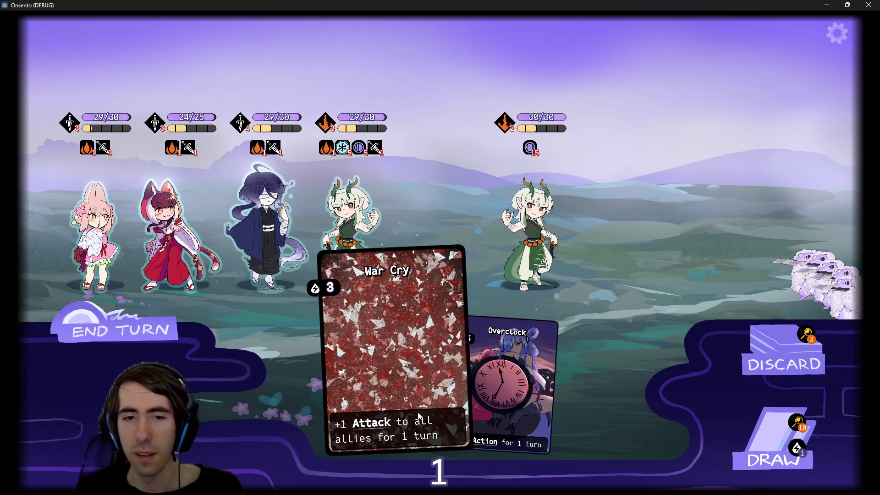
{"action": "mouse_move", "coordinate": [390, 376]}
{"action": "left_mouse_down"}
{"action": "mouse_move", "coordinate": [358, 257]}
{"action": "mouse_move", "coordinate": [369, 284]}
{"action": "mouse_move", "coordinate": [372, 330]}
{"action": "mouse_move", "coordinate": [367, 275]}
{"action": "mouse_move", "coordinate": [365, 343]}
{"action": "left_mouse_up"}
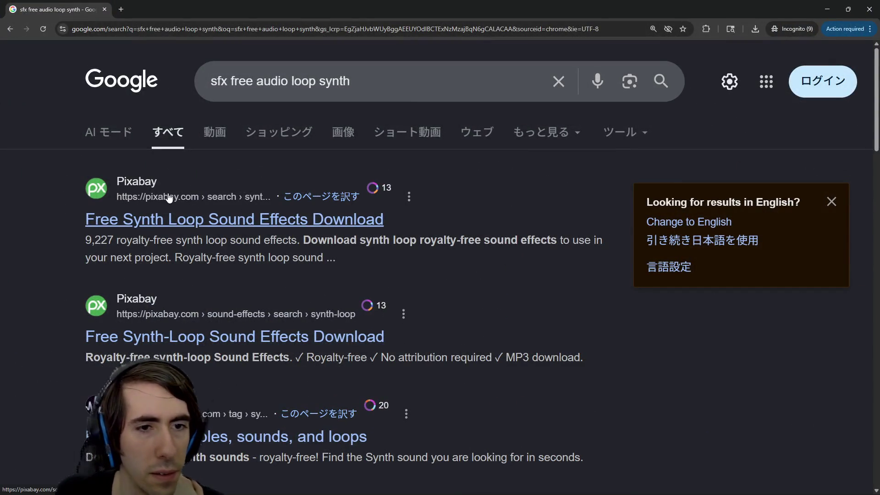
Step: Open Pixabay's synth results and preview Synth Pad Loop, Überladender Synth, Ethereal Synth Loop, Synth Sample and 80's synth
{"action": "middle_click", "coordinate": [169, 197]}
{"action": "left_click", "coordinate": [141, 12]}
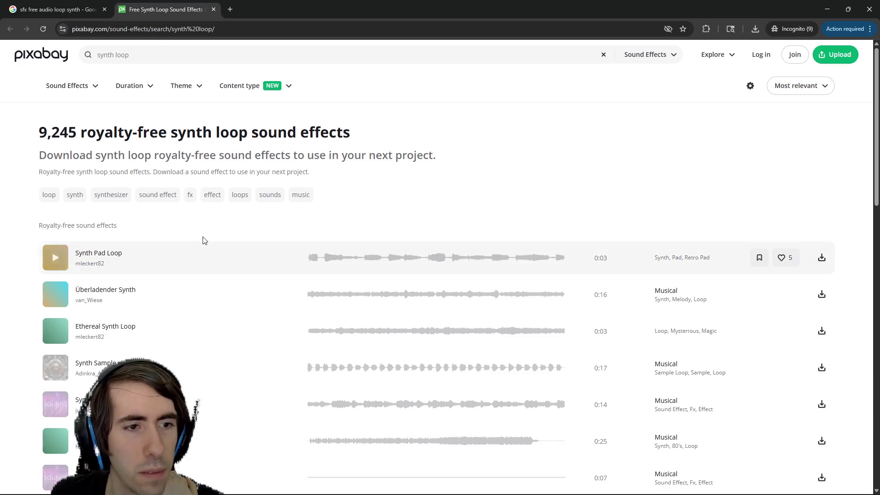
{"action": "left_click", "coordinate": [55, 258]}
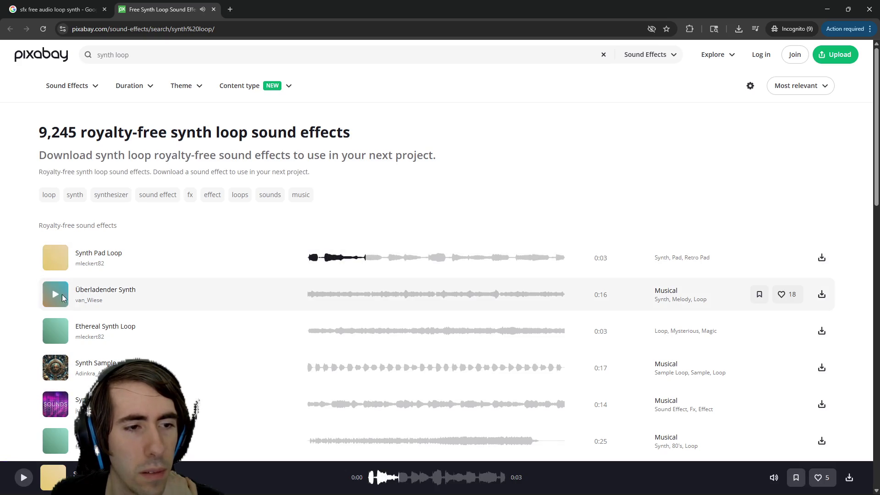
{"action": "left_click", "coordinate": [56, 297]}
{"action": "left_click", "coordinate": [55, 339]}
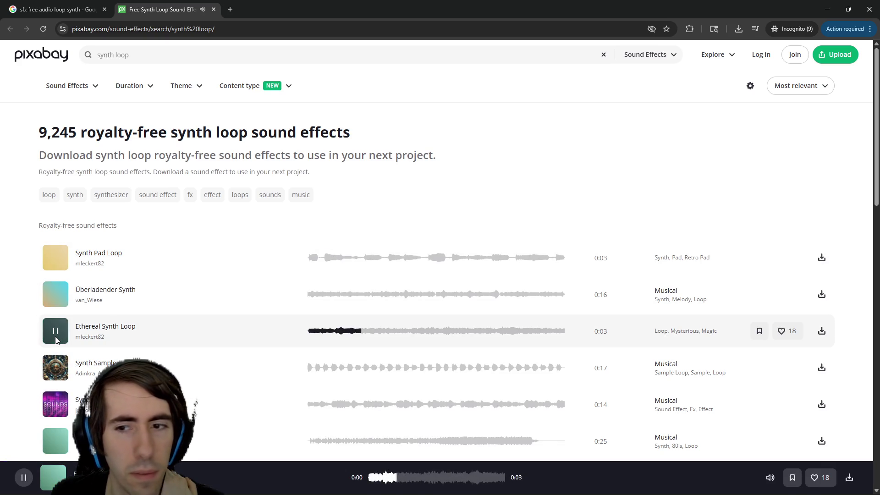
{"action": "left_click", "coordinate": [55, 338]}
{"action": "scroll", "coordinate": [91, 251], "scroll_direction": "down", "scroll_amount": 3}
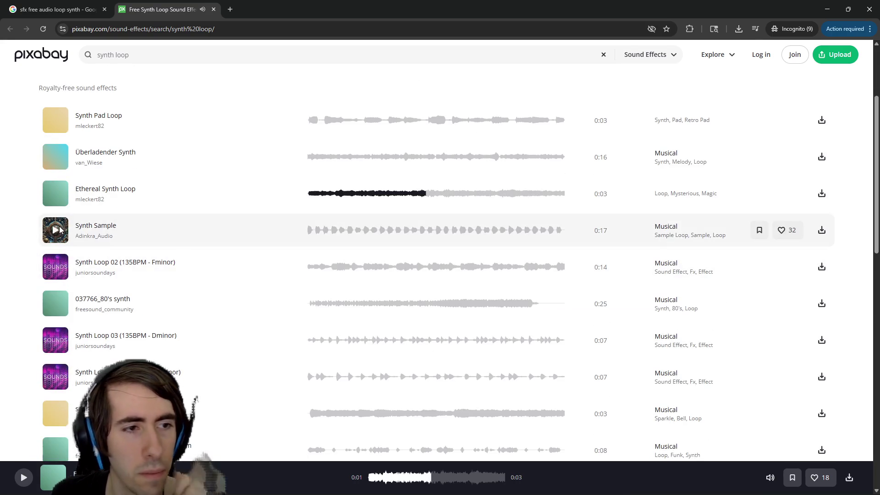
{"action": "left_click", "coordinate": [58, 229]}
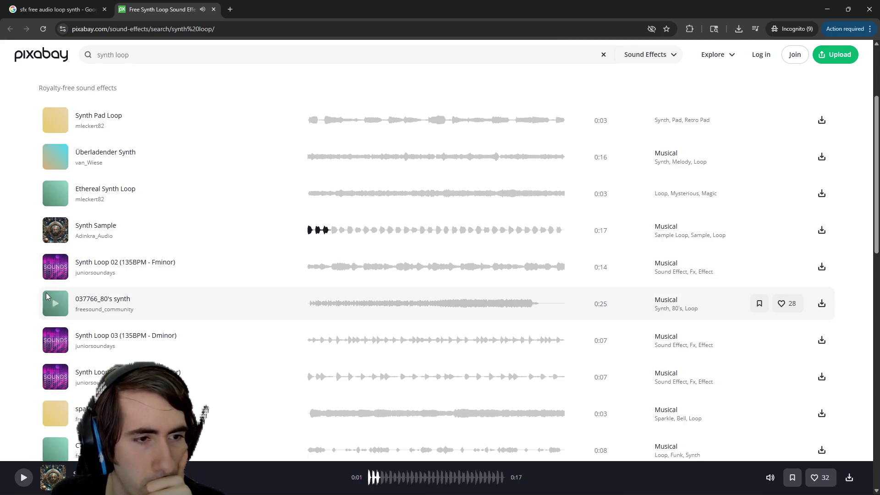
{"action": "left_click", "coordinate": [54, 303]}
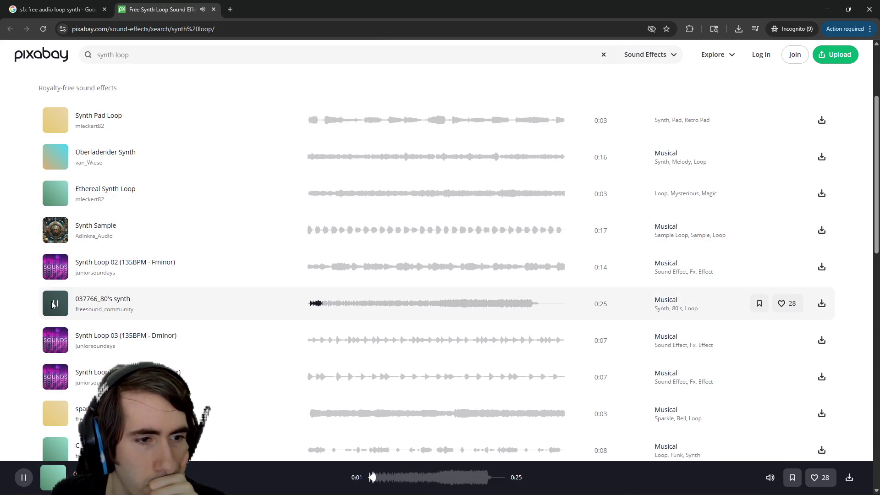
Step: Preview more loops: sparkle loop, Game Music Loop 4, Soul Driver Bass Loop, Simple synth bass loop, Lightning Tiger God
{"action": "scroll", "coordinate": [53, 305], "scroll_direction": "down", "scroll_amount": 3}
{"action": "left_click", "coordinate": [55, 275]}
{"action": "scroll", "coordinate": [65, 320], "scroll_direction": "down", "scroll_amount": 3}
{"action": "left_click", "coordinate": [55, 285]}
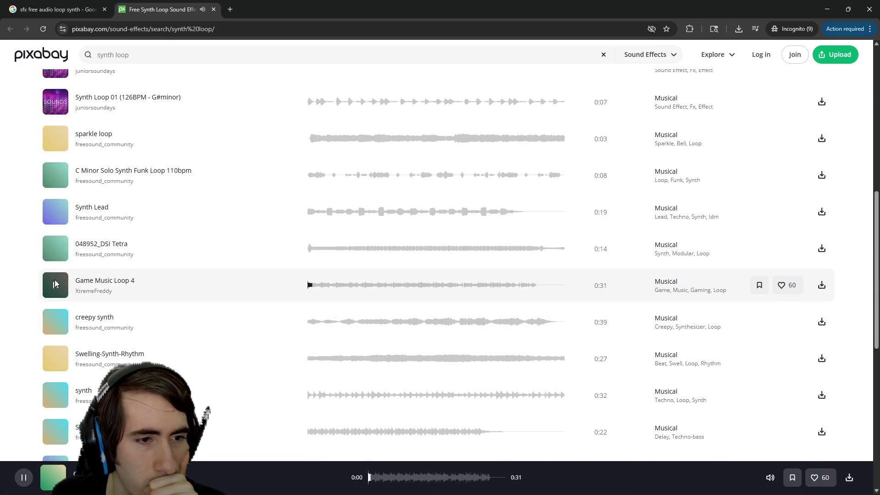
{"action": "scroll", "coordinate": [55, 293], "scroll_direction": "down", "scroll_amount": 2}
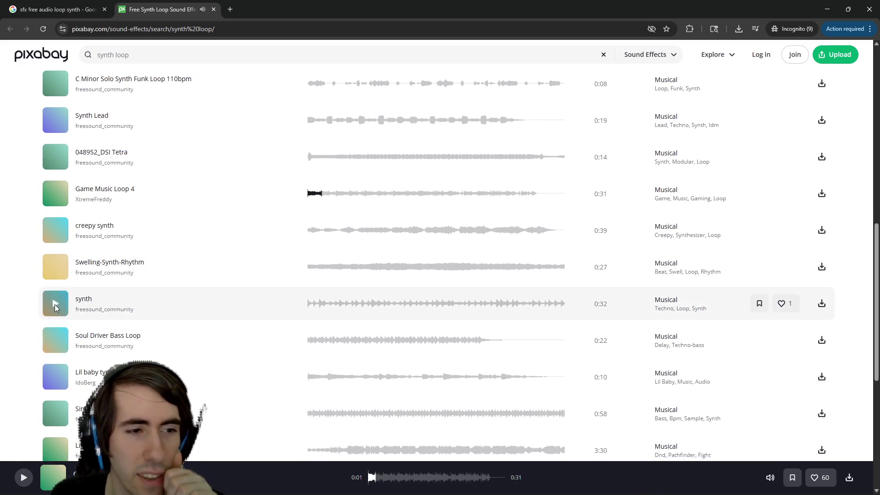
{"action": "left_click", "coordinate": [55, 304]}
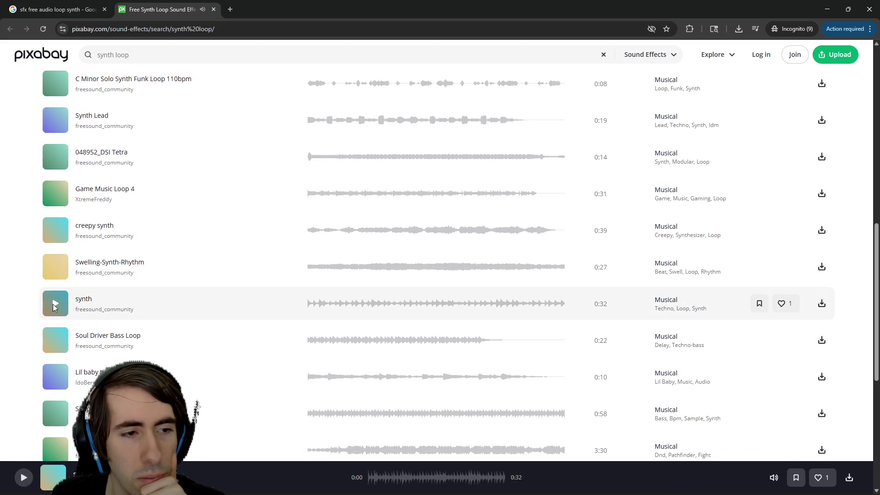
{"action": "left_click", "coordinate": [56, 339]}
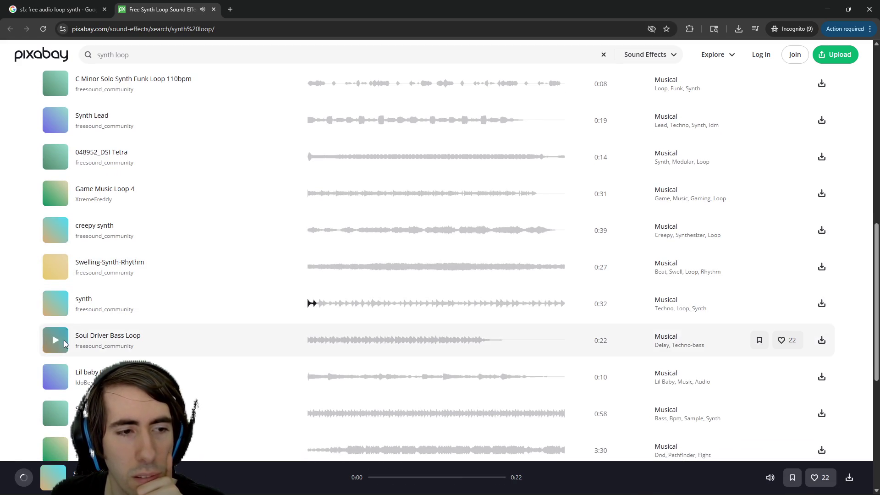
{"action": "left_click", "coordinate": [57, 340]}
{"action": "scroll", "coordinate": [62, 343], "scroll_direction": "down", "scroll_amount": 1}
{"action": "scroll", "coordinate": [61, 343], "scroll_direction": "down", "scroll_amount": 1}
{"action": "left_click", "coordinate": [59, 328]}
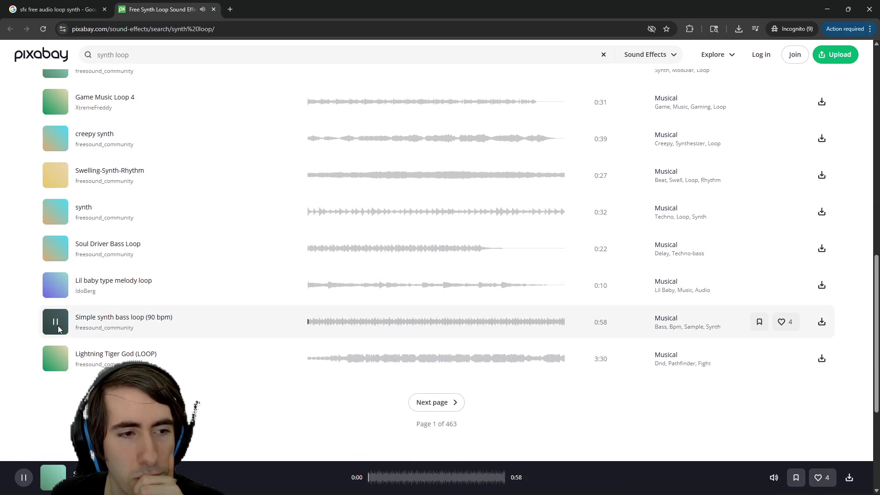
{"action": "left_click", "coordinate": [55, 358]}
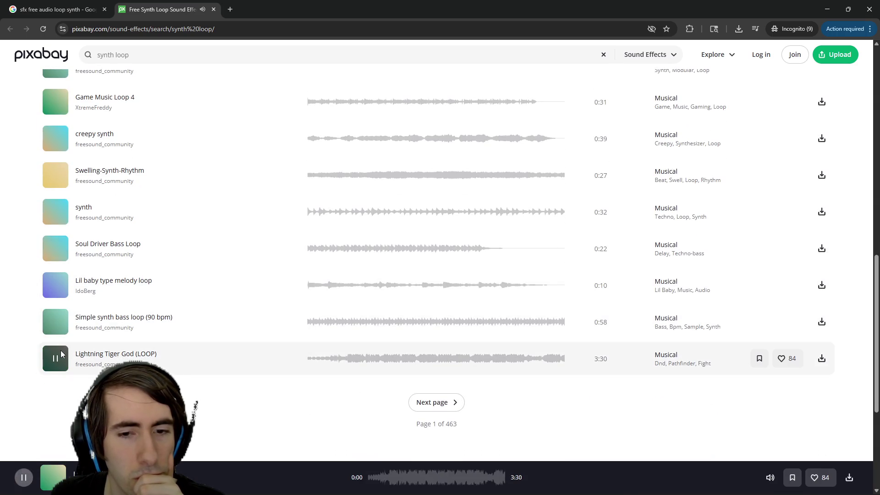
Step: On results page 2, preview 065492_TaDa!.wav and HipHop Piano Synth Loop, then return to the game
{"action": "left_click", "coordinate": [426, 403]}
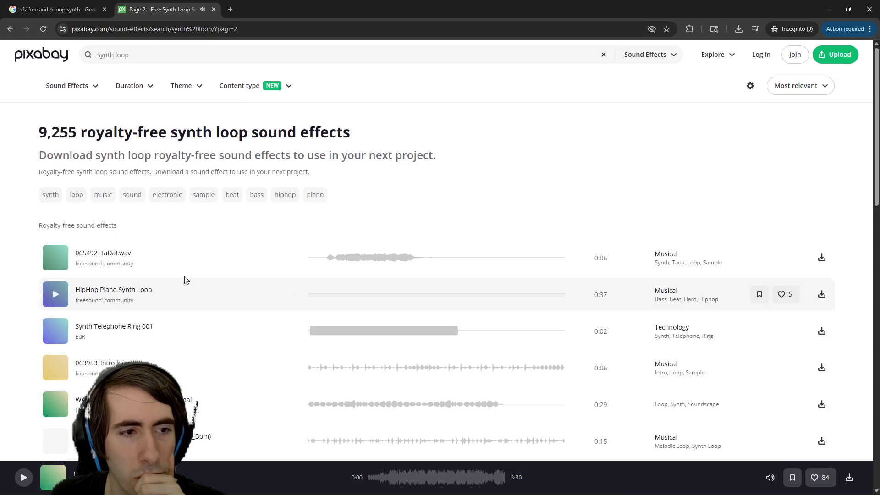
{"action": "left_click", "coordinate": [56, 259]}
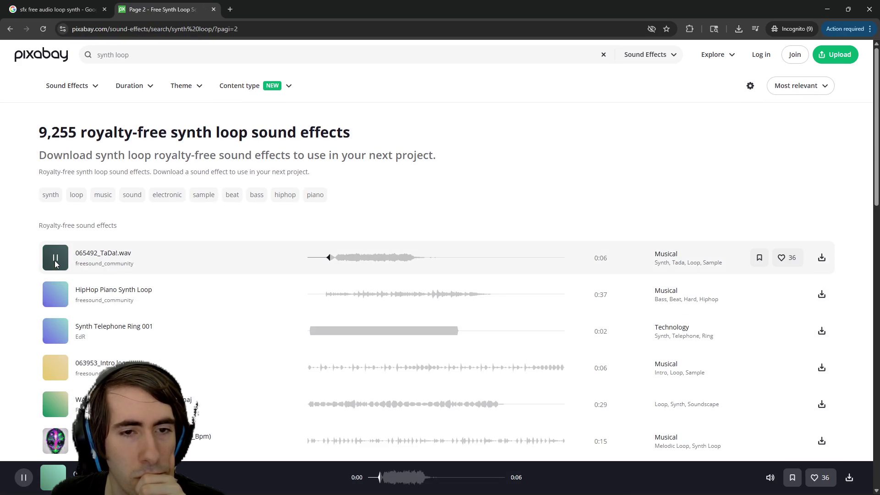
{"action": "left_click", "coordinate": [57, 297]}
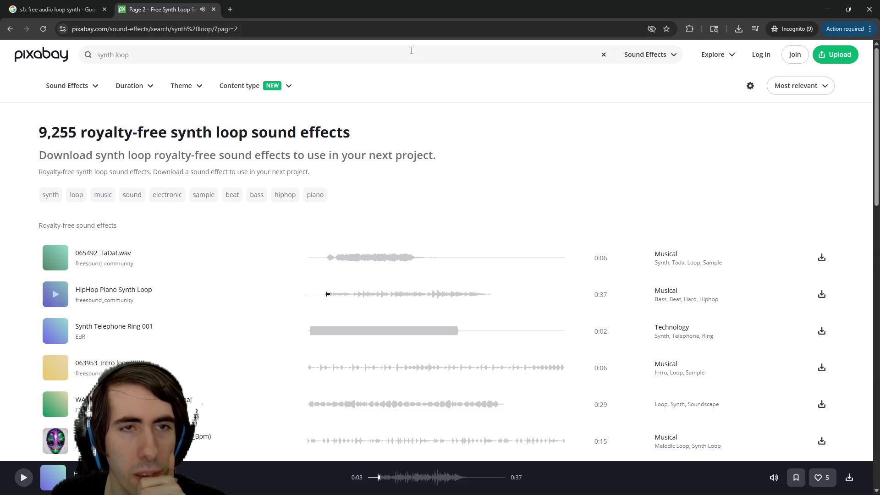
{"action": "key", "text": "alt+Tab"}
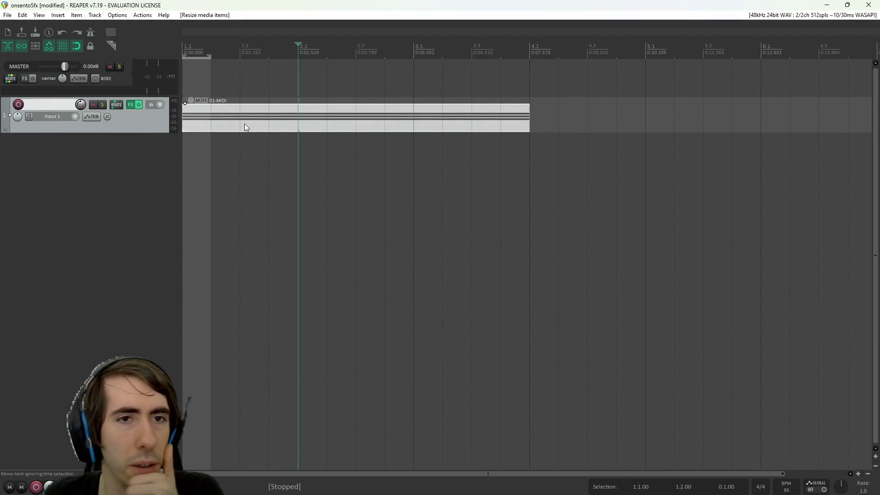
Step: Mark a 2.4–4.1 time range and pull the 01-MIDI item's end from bar 4.1 to 3.3
{"action": "left_click", "coordinate": [298, 100]}
{"action": "left_click_drag", "start_coordinate": [297, 55], "coordinate": [500, 57]}
{"action": "left_click", "coordinate": [374, 116]}
{"action": "mouse_move", "coordinate": [374, 115]}
{"action": "left_mouse_down"}
{"action": "mouse_move", "coordinate": [287, 120]}
{"action": "mouse_move", "coordinate": [318, 122]}
{"action": "mouse_move", "coordinate": [288, 120]}
{"action": "mouse_move", "coordinate": [321, 146]}
{"action": "mouse_move", "coordinate": [384, 144]}
{"action": "left_mouse_up"}
{"action": "left_click", "coordinate": [552, 137]}
{"action": "left_click", "coordinate": [515, 102]}
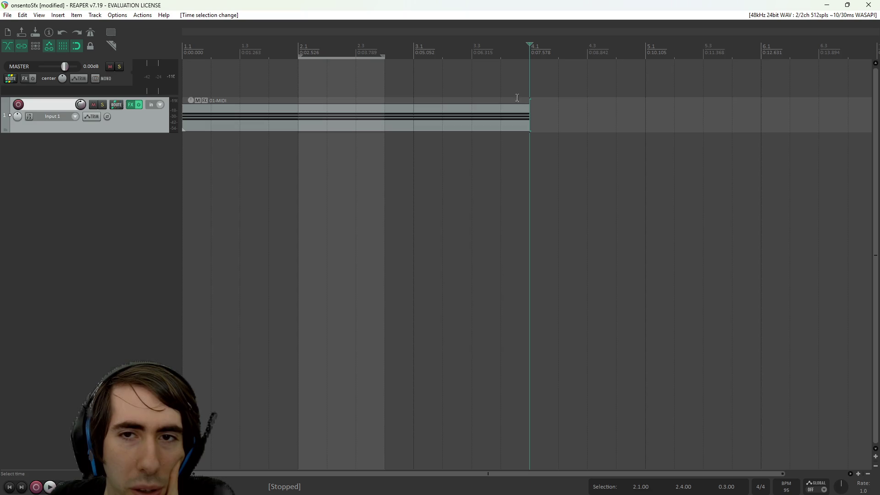
{"action": "left_click_drag", "start_coordinate": [530, 87], "coordinate": [384, 87]}
{"action": "left_click_drag", "start_coordinate": [528, 118], "coordinate": [472, 120]}
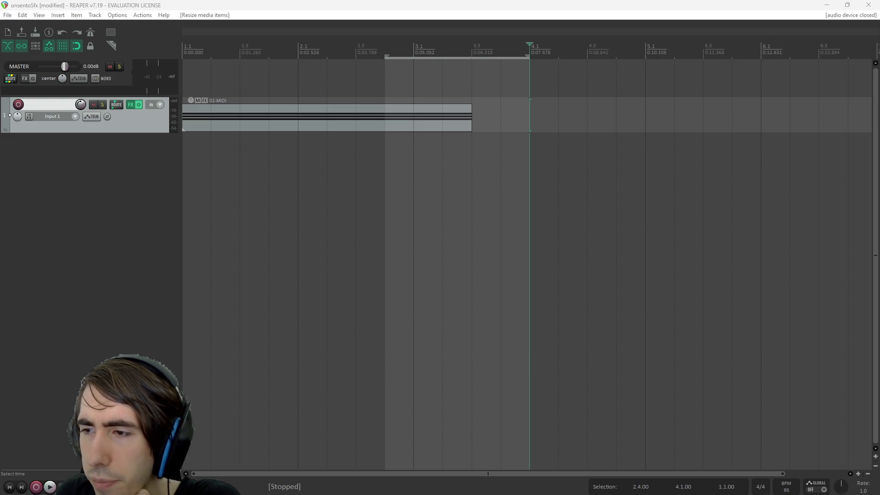
{"action": "right_click", "coordinate": [375, 122]}
{"action": "mouse_move", "coordinate": [393, 117]}
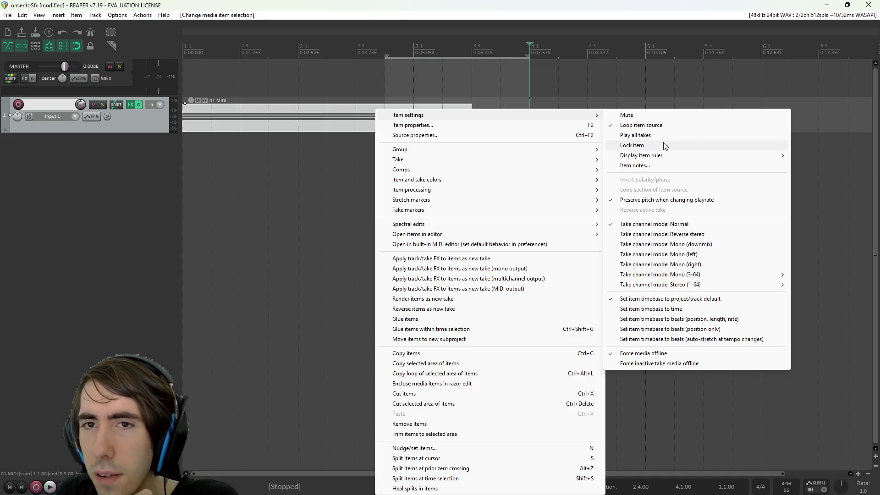
Step: Confirm Item settings > Loop item source is ticked for 01-MIDI, then dismiss the menu
{"action": "mouse_move", "coordinate": [660, 157]}
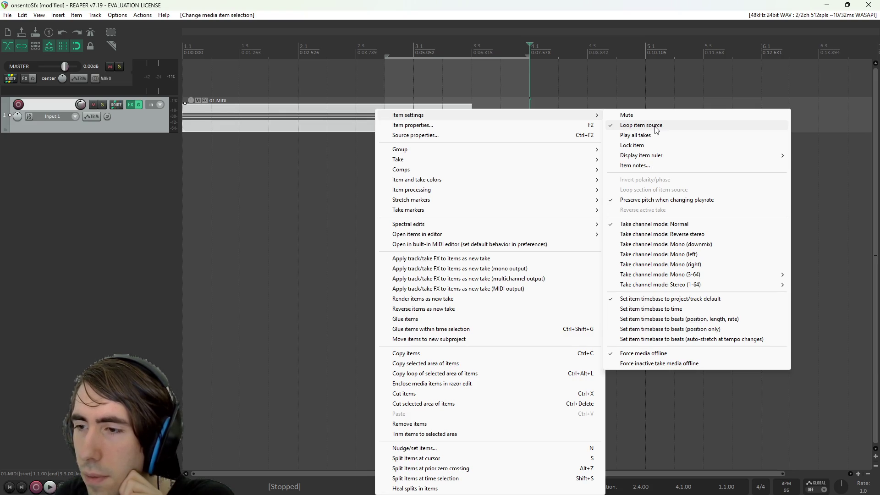
{"action": "left_click", "coordinate": [356, 176]}
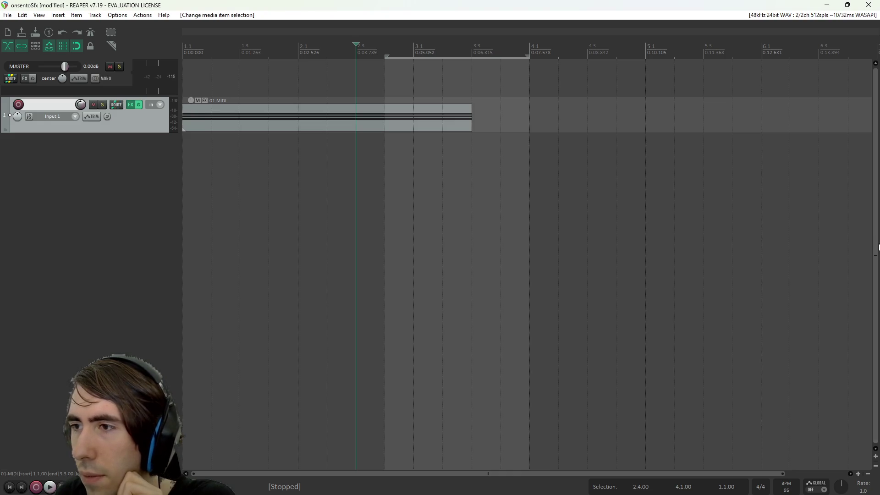
Step: Clear the time selection near the project start and play Track 1
{"action": "left_click", "coordinate": [203, 55]}
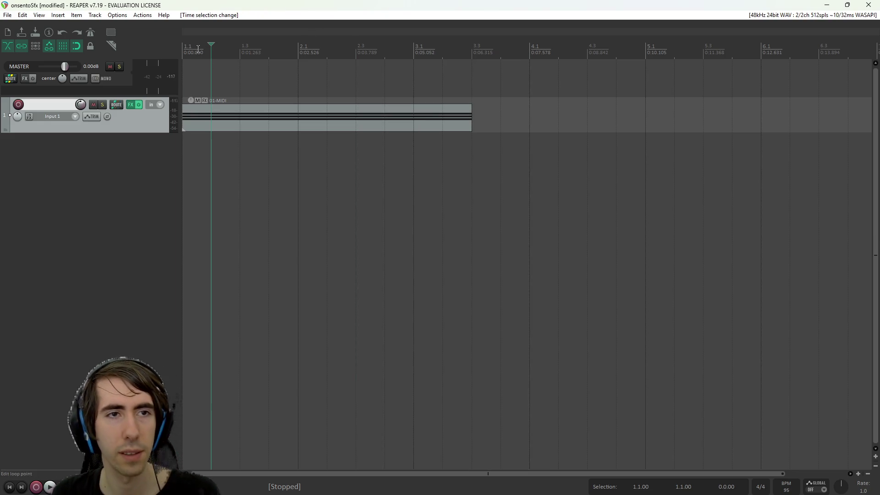
{"action": "key", "text": "space"}
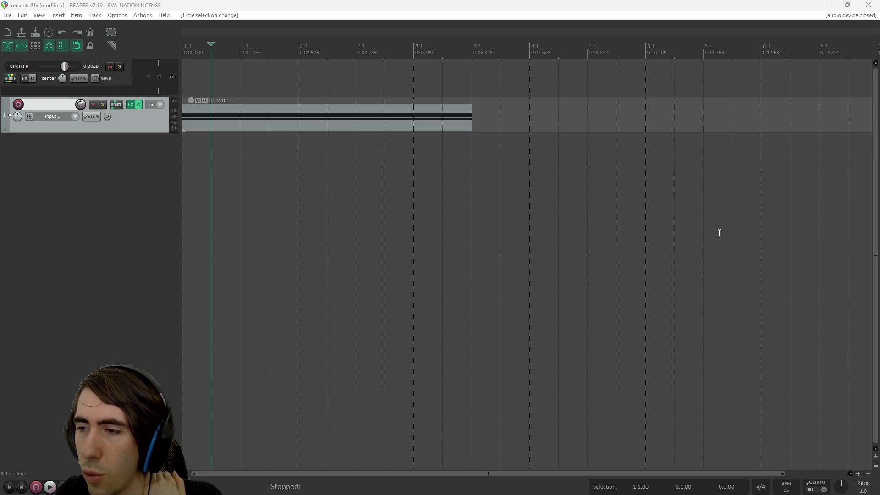
Step: Set the time selection to bars 1.1–3.3 and insert a region from it with Shift+R
{"action": "mouse_move", "coordinate": [300, 130]}
{"action": "left_mouse_down"}
{"action": "mouse_move", "coordinate": [337, 137]}
{"action": "mouse_move", "coordinate": [297, 123]}
{"action": "left_mouse_up"}
{"action": "mouse_move", "coordinate": [311, 157]}
{"action": "left_mouse_down"}
{"action": "mouse_move", "coordinate": [404, 165]}
{"action": "mouse_move", "coordinate": [348, 154]}
{"action": "left_mouse_up"}
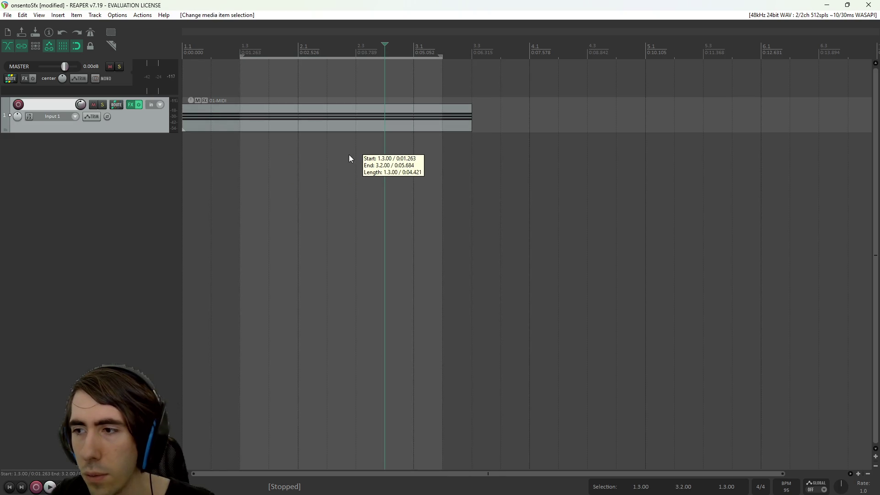
{"action": "left_click", "coordinate": [348, 153]}
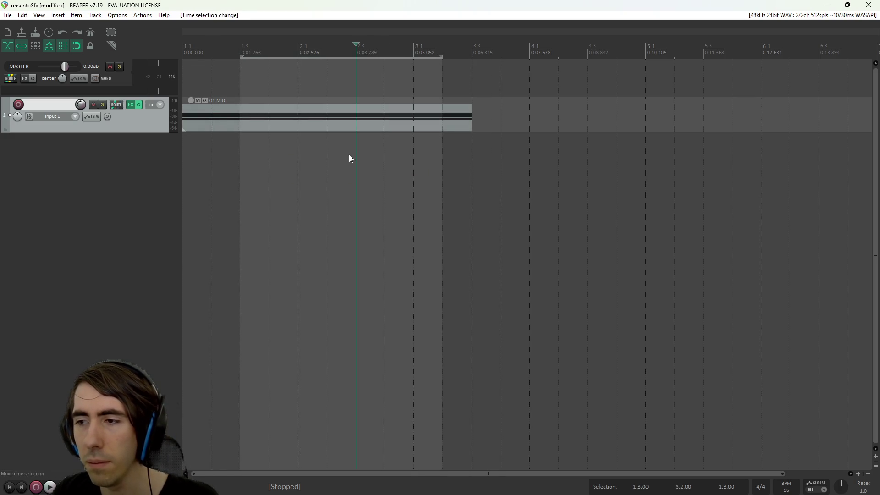
{"action": "mouse_move", "coordinate": [332, 157]}
{"action": "left_mouse_down"}
{"action": "mouse_move", "coordinate": [389, 165]}
{"action": "mouse_move", "coordinate": [322, 159]}
{"action": "mouse_move", "coordinate": [377, 159]}
{"action": "left_mouse_up"}
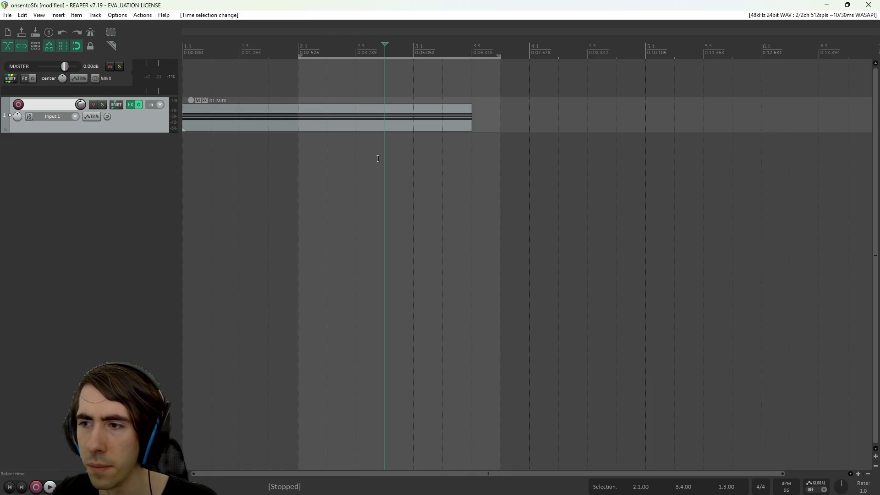
{"action": "left_click", "coordinate": [340, 154]}
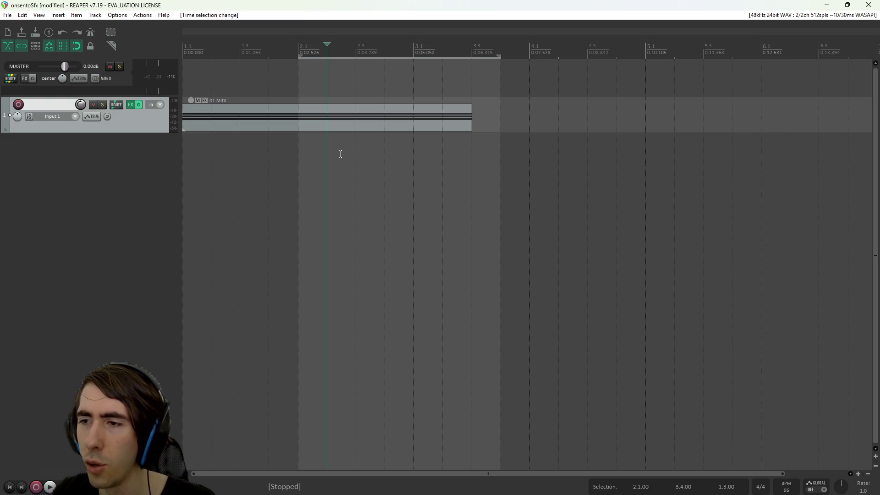
{"action": "left_click", "coordinate": [304, 164]}
{"action": "left_click", "coordinate": [215, 120]}
{"action": "left_click_drag", "start_coordinate": [294, 67], "coordinate": [184, 69]}
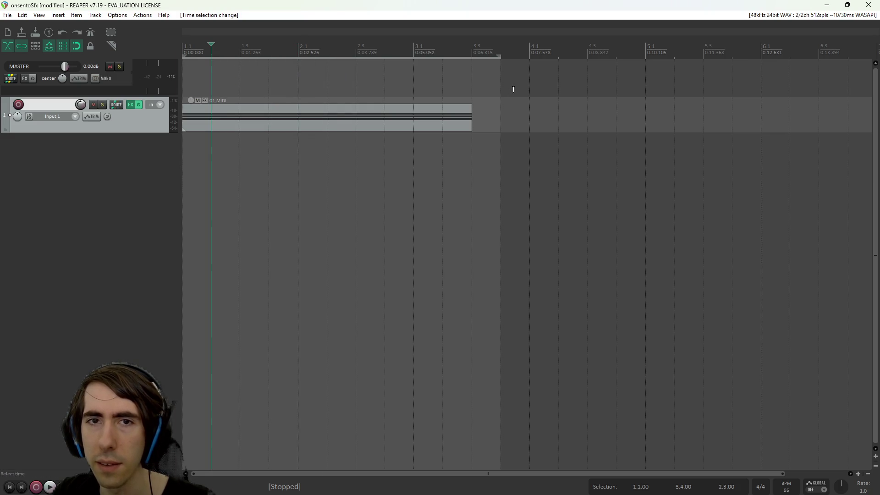
{"action": "left_click_drag", "start_coordinate": [501, 87], "coordinate": [475, 82]}
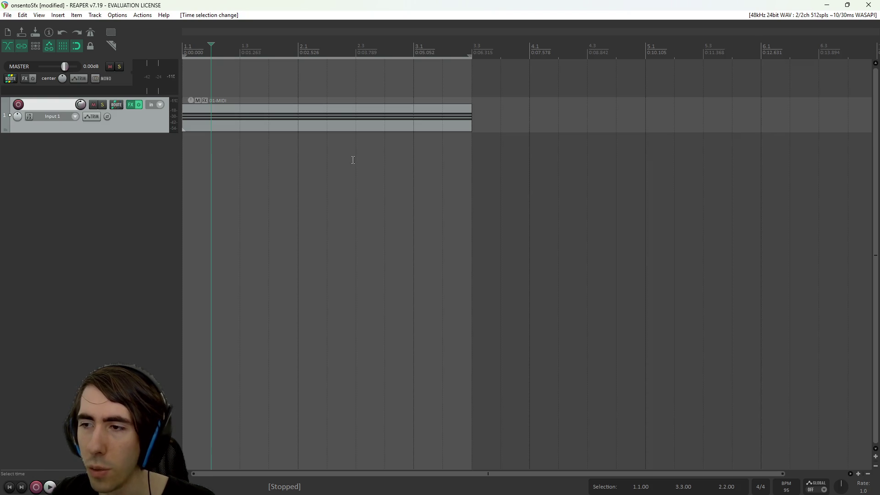
{"action": "key", "text": "shift+r"}
Step: Add a test region over bars 1.4–3.2, move its start to 1.3, and play from bar 2.2
{"action": "left_click", "coordinate": [368, 164], "text": "shift"}
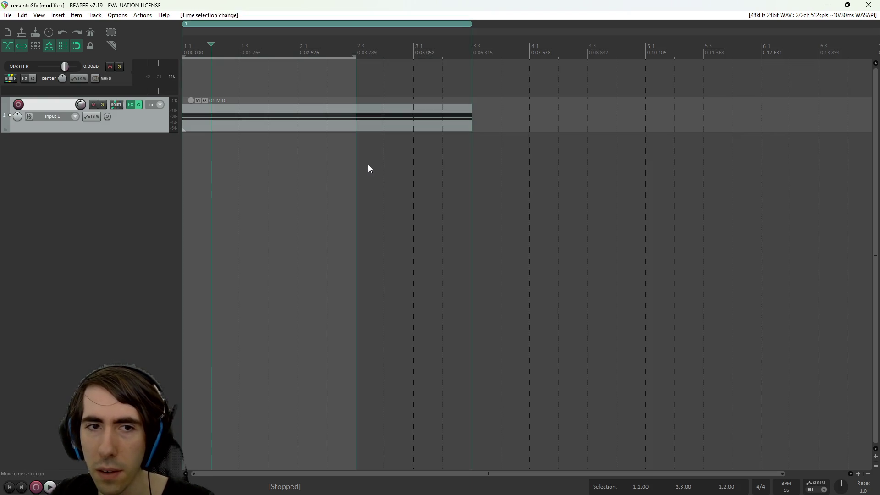
{"action": "left_click_drag", "start_coordinate": [289, 164], "coordinate": [363, 166]}
{"action": "key", "text": "shift+r"}
{"action": "left_click", "coordinate": [358, 165]}
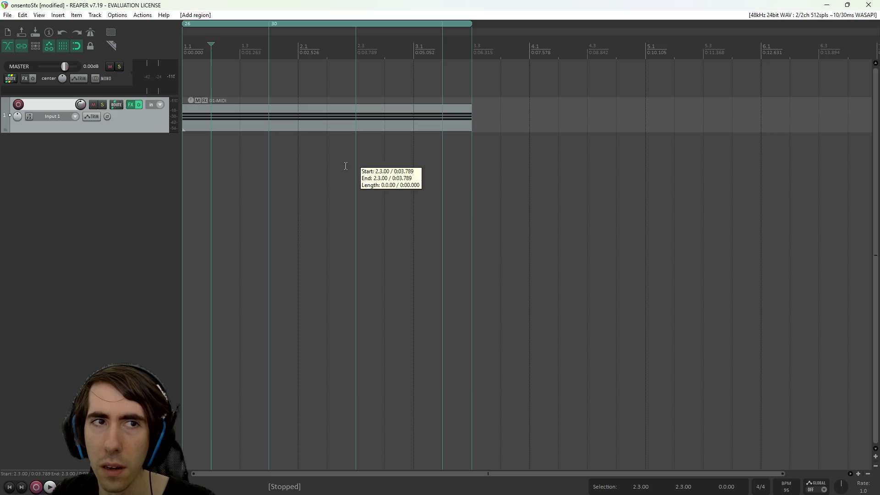
{"action": "mouse_move", "coordinate": [271, 24]}
{"action": "left_mouse_down"}
{"action": "mouse_move", "coordinate": [298, 25]}
{"action": "mouse_move", "coordinate": [239, 24]}
{"action": "left_mouse_up"}
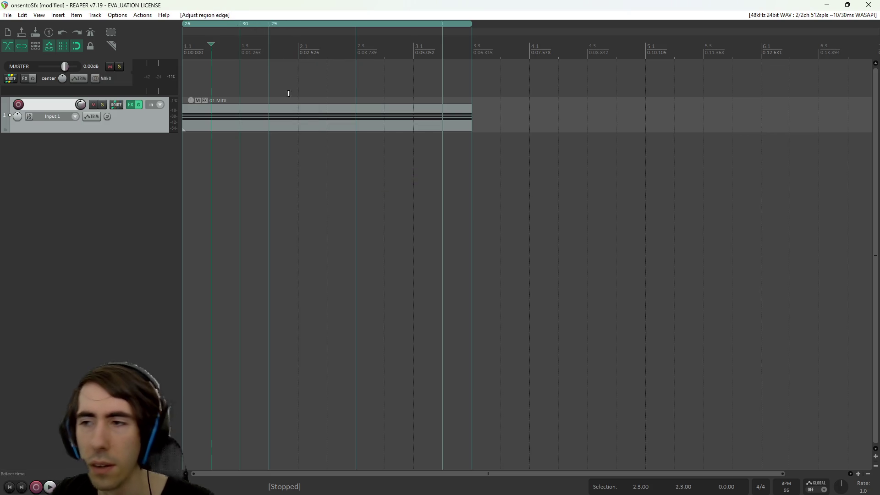
{"action": "left_click", "coordinate": [321, 160]}
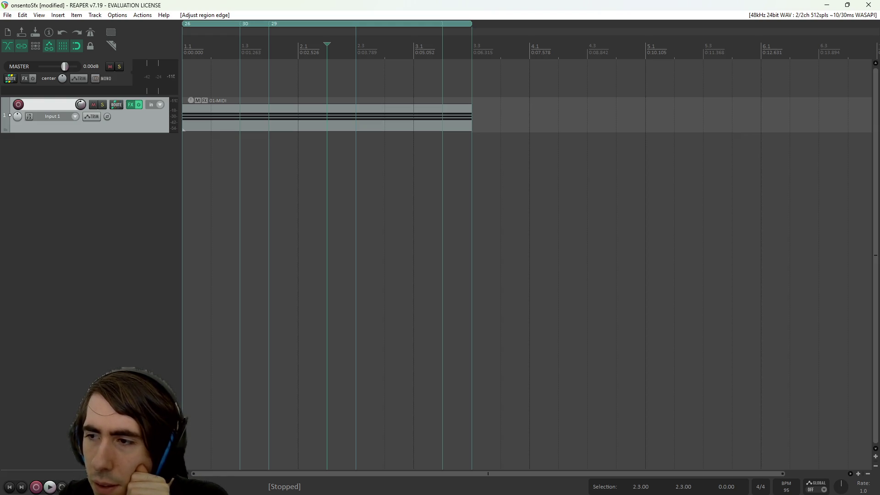
{"action": "key", "text": "space"}
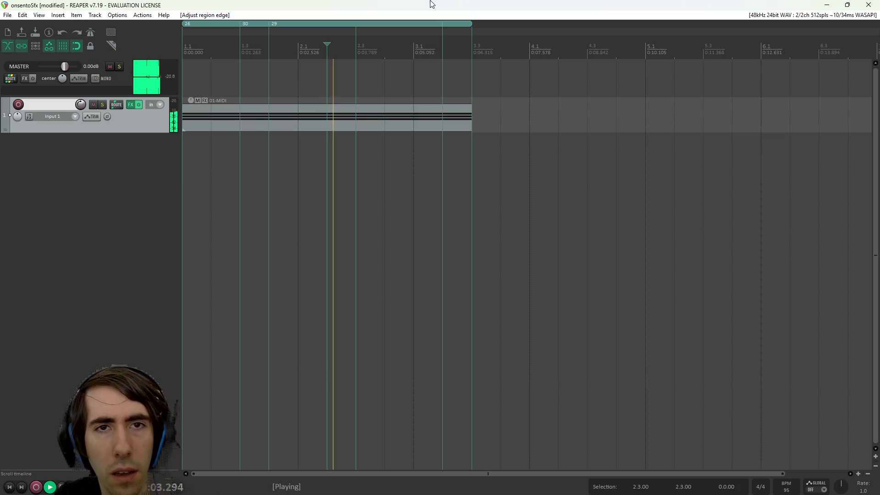
Step: Select region 29's span and undo the region changes back to the 1.1–3.3 range
{"action": "left_click", "coordinate": [269, 121]}
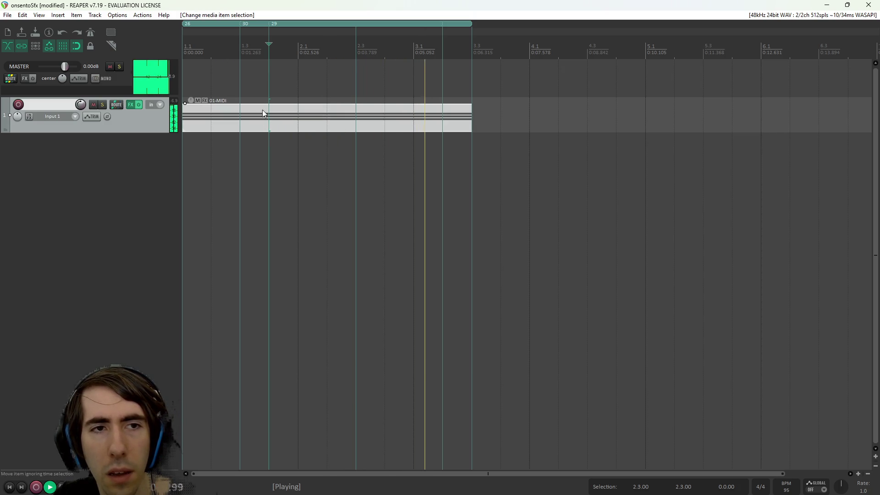
{"action": "left_click", "coordinate": [215, 74]}
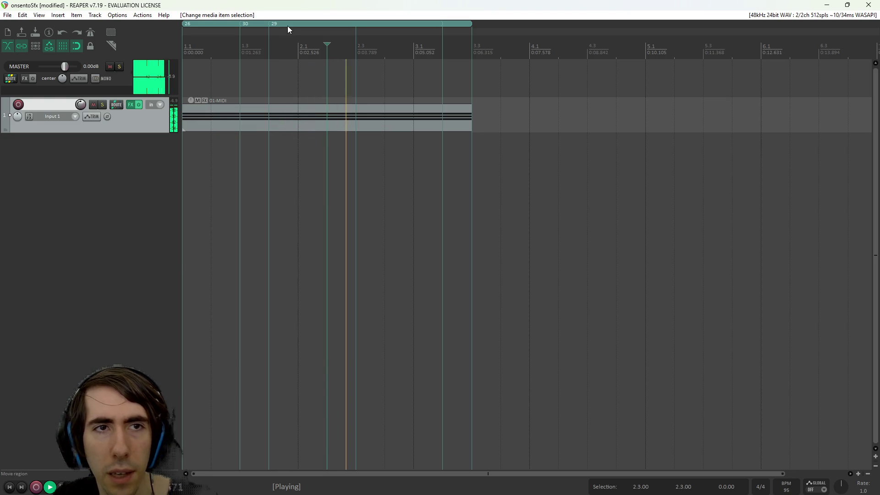
{"action": "left_click", "coordinate": [327, 25]}
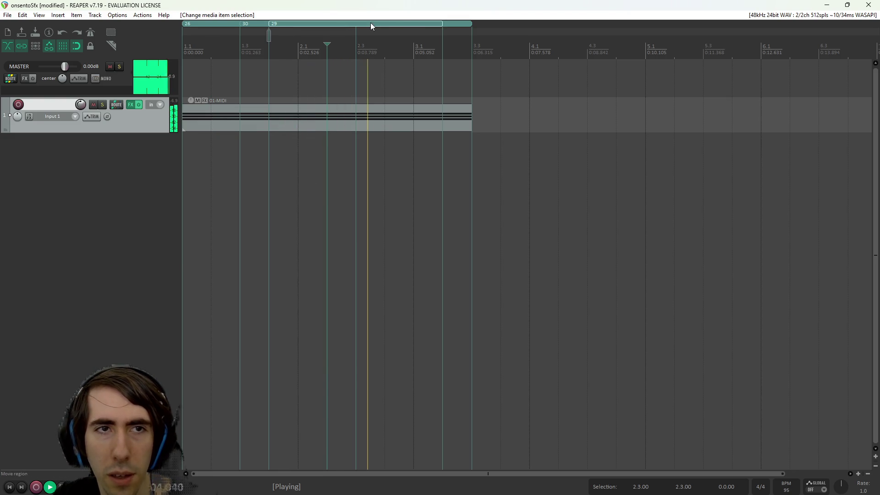
{"action": "double_click", "coordinate": [430, 24]}
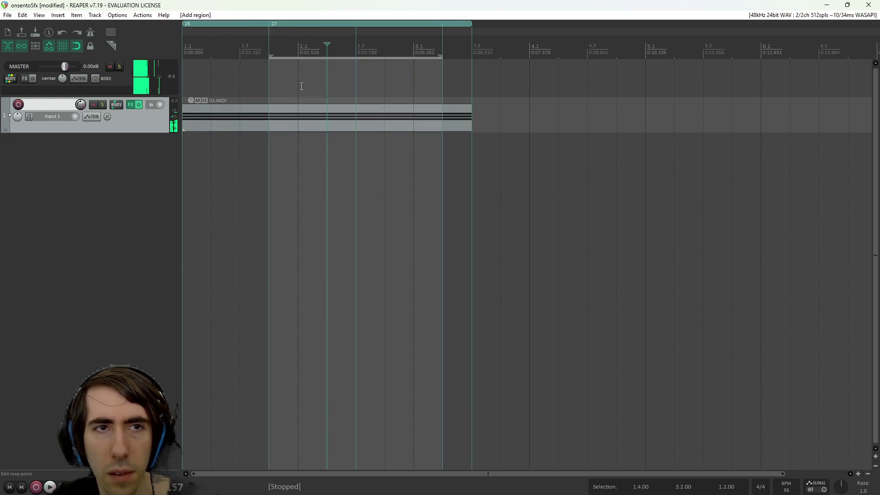
{"action": "key", "text": "ctrl+z"}
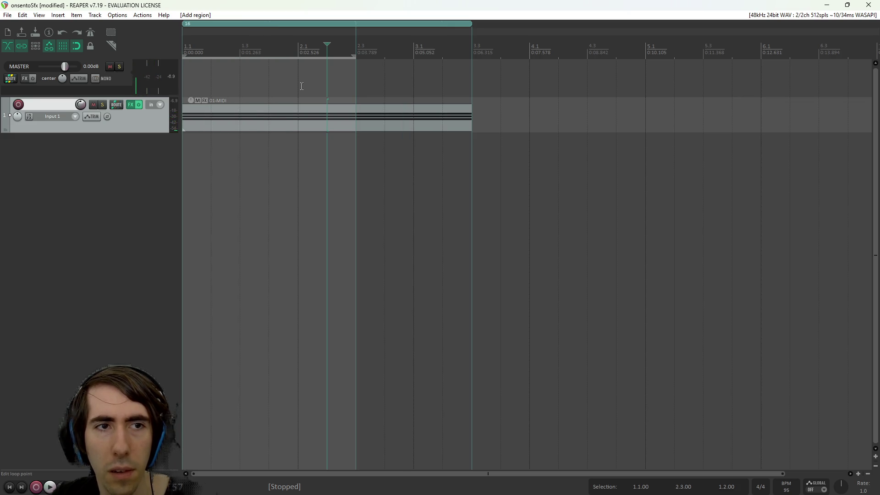
{"action": "key", "text": "ctrl+z"}
{"action": "key", "text": "ctrl+z"}
{"action": "key", "text": "ctrl+z"}
Step: Play from the project start, then lengthen the 01-MIDI item back to end at bar 4.1
{"action": "left_click", "coordinate": [194, 67]}
{"action": "key", "text": "space"}
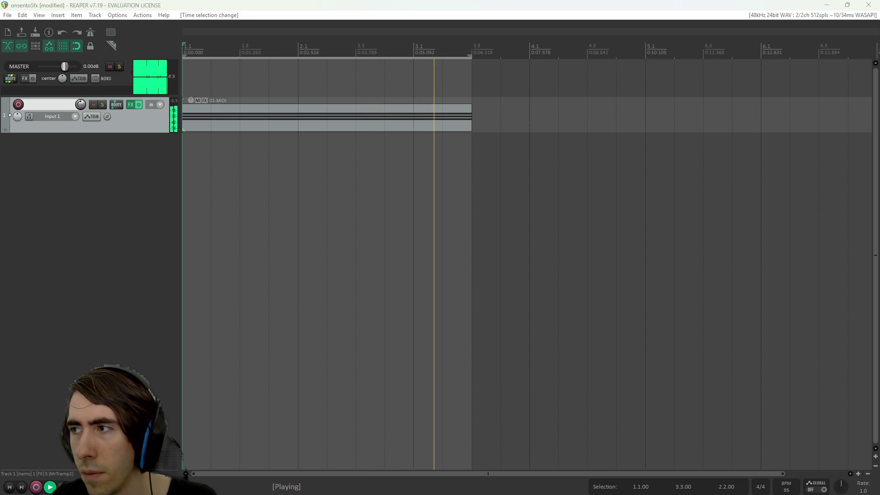
{"action": "left_click_drag", "start_coordinate": [472, 115], "coordinate": [530, 115]}
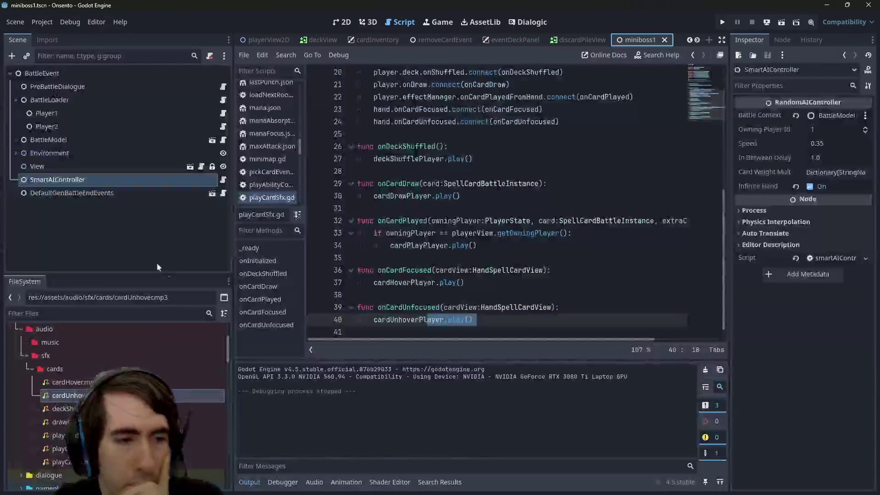
{"action": "double_click", "coordinate": [64, 395]}
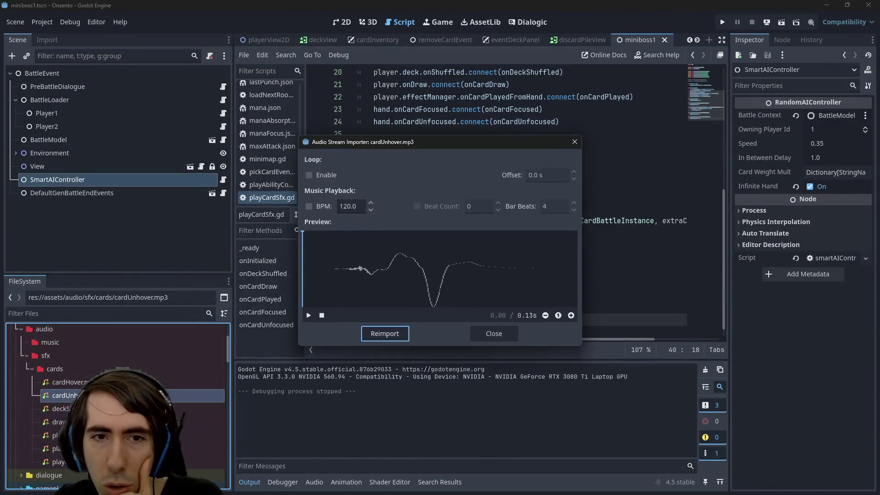
{"action": "left_click", "coordinate": [321, 175]}
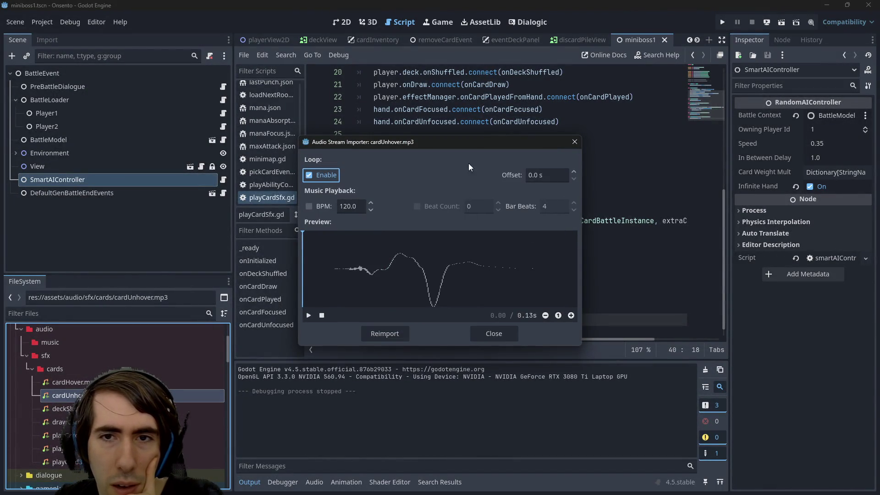
{"action": "left_click", "coordinate": [543, 175]}
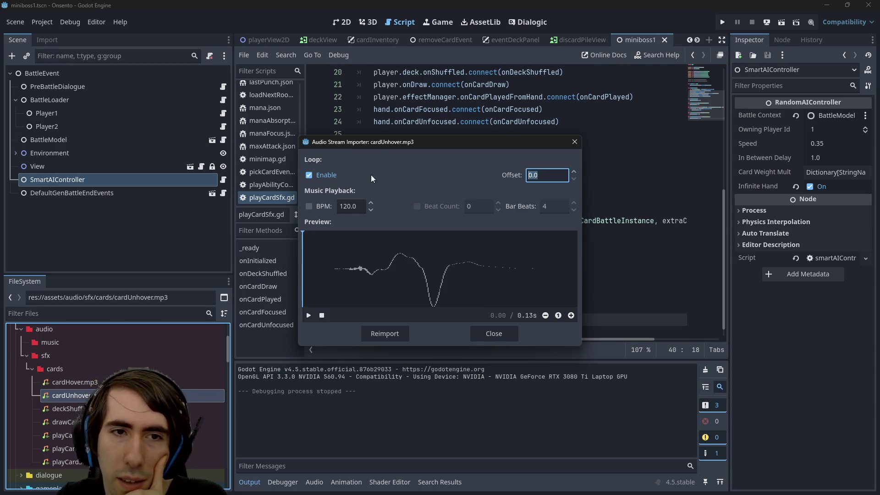
{"action": "left_click", "coordinate": [572, 145]}
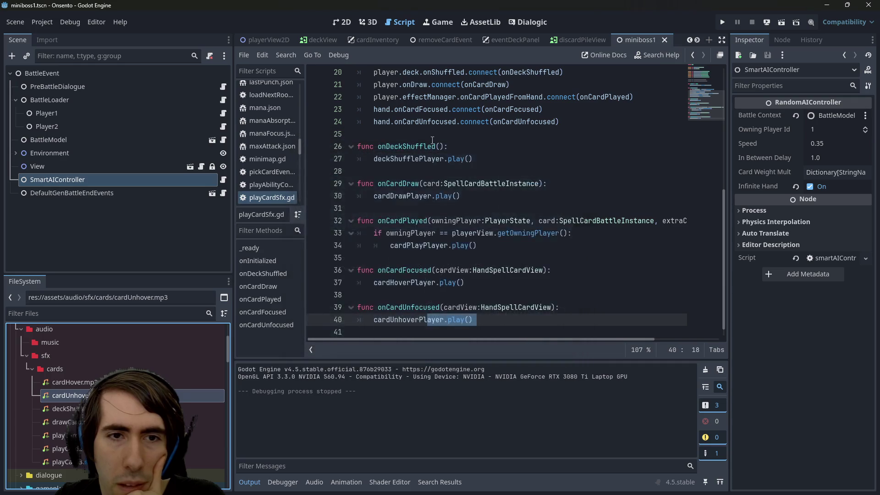
{"action": "double_click", "coordinate": [64, 395]}
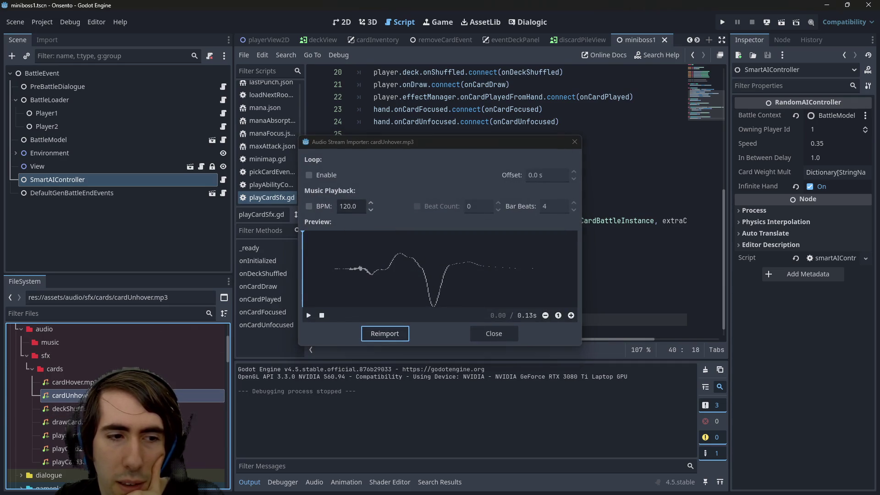
{"action": "left_click", "coordinate": [568, 146]}
{"action": "double_click", "coordinate": [66, 382]}
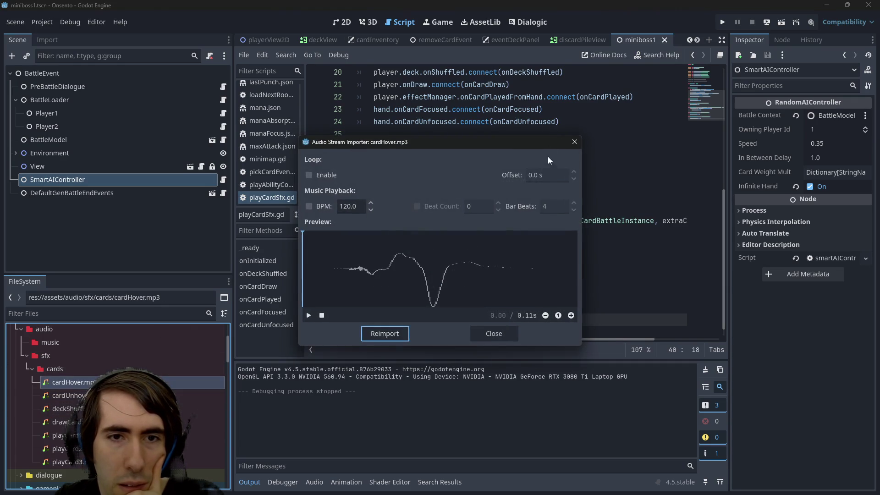
{"action": "left_click", "coordinate": [574, 146]}
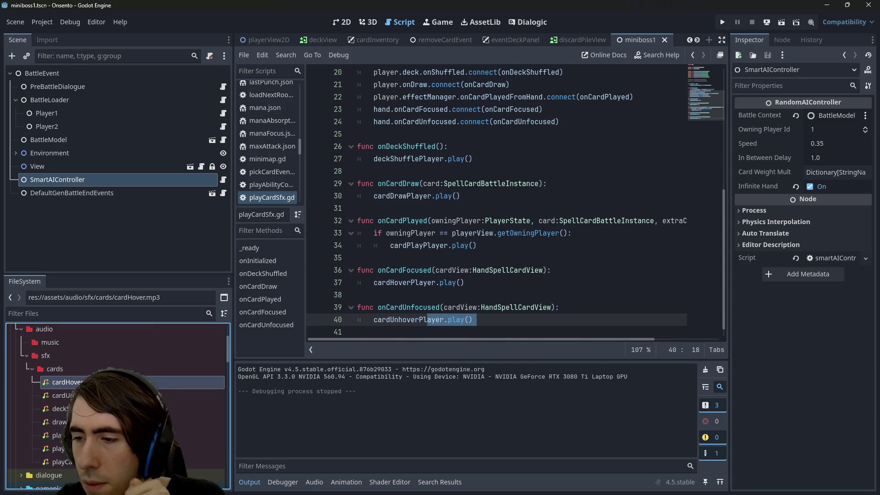
{"action": "key", "text": "alt+Tab"}
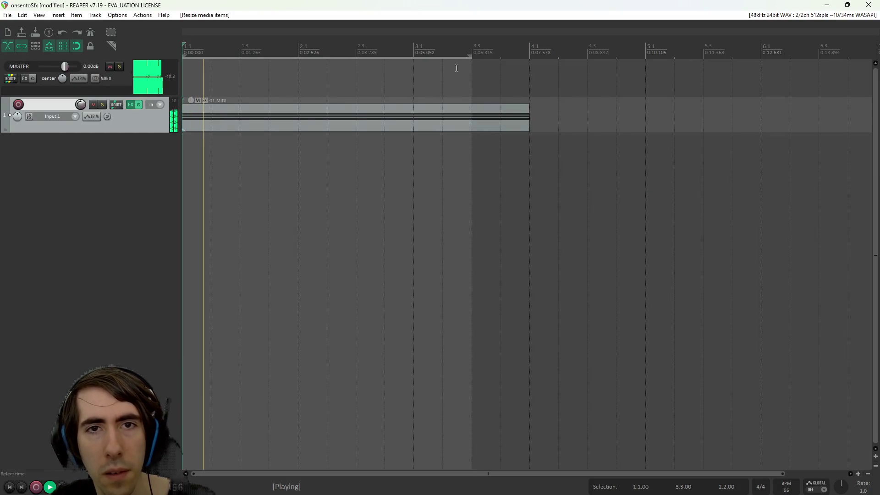
Step: Extend the time selection to end at 3.4 and audition the sound from points between bars 2.1 and 3.2
{"action": "left_click_drag", "start_coordinate": [472, 59], "coordinate": [493, 60]}
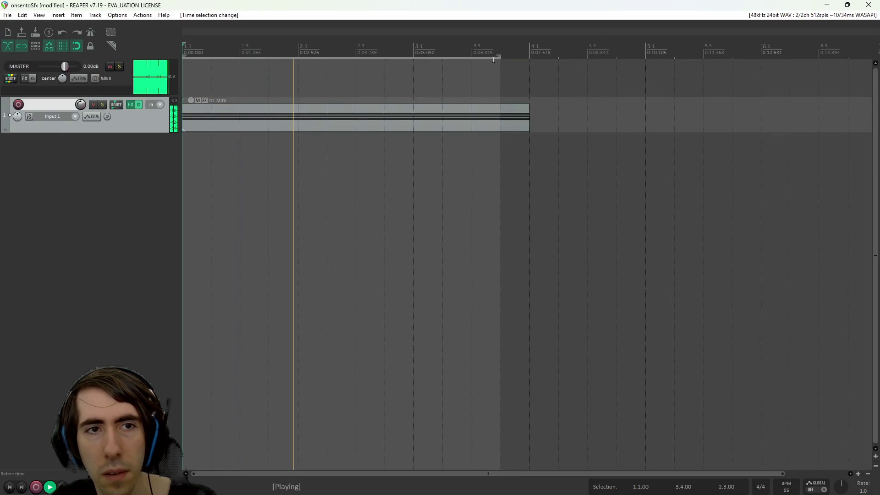
{"action": "left_click", "coordinate": [299, 88]}
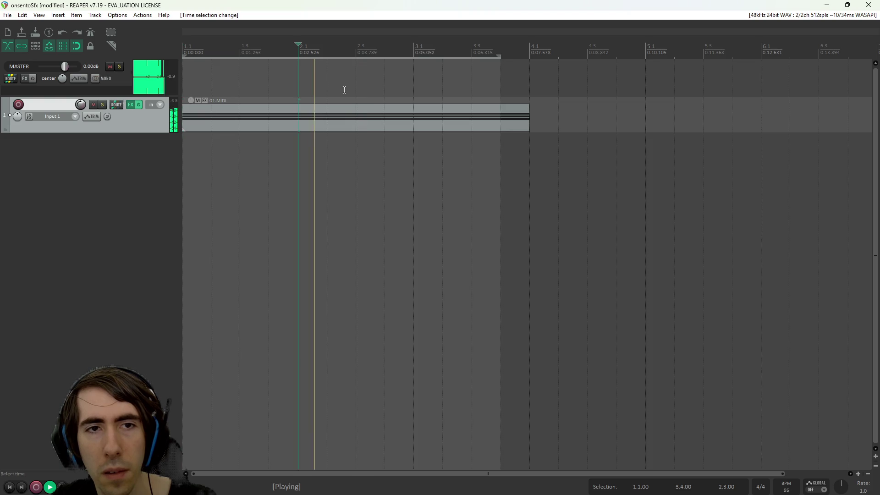
{"action": "left_click", "coordinate": [210, 83]}
{"action": "left_click", "coordinate": [326, 84]}
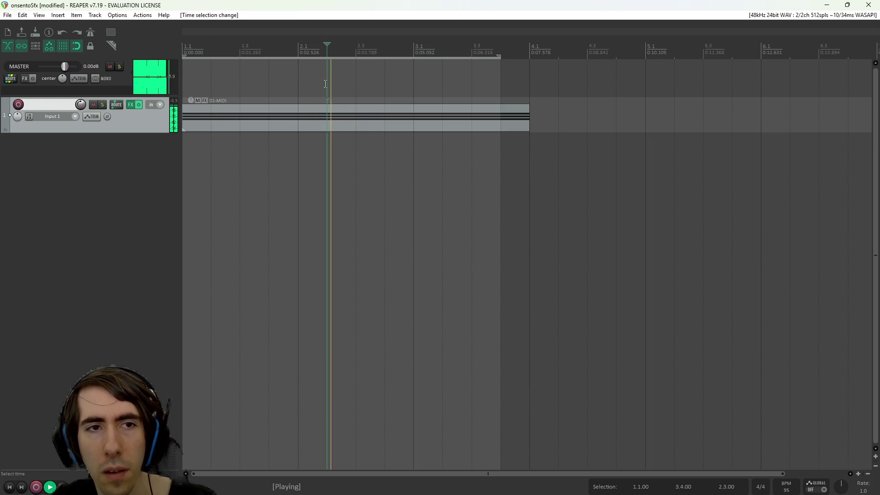
{"action": "left_click", "coordinate": [443, 87]}
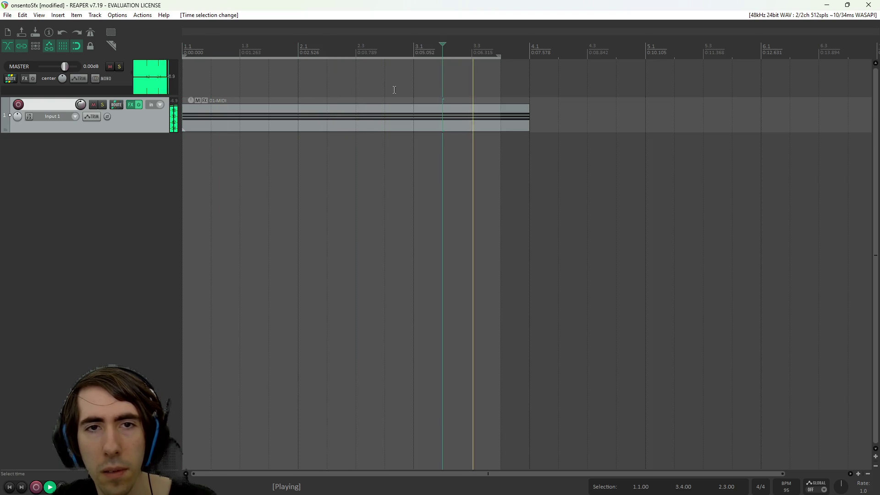
{"action": "left_click", "coordinate": [349, 88]}
{"action": "left_click", "coordinate": [305, 89]}
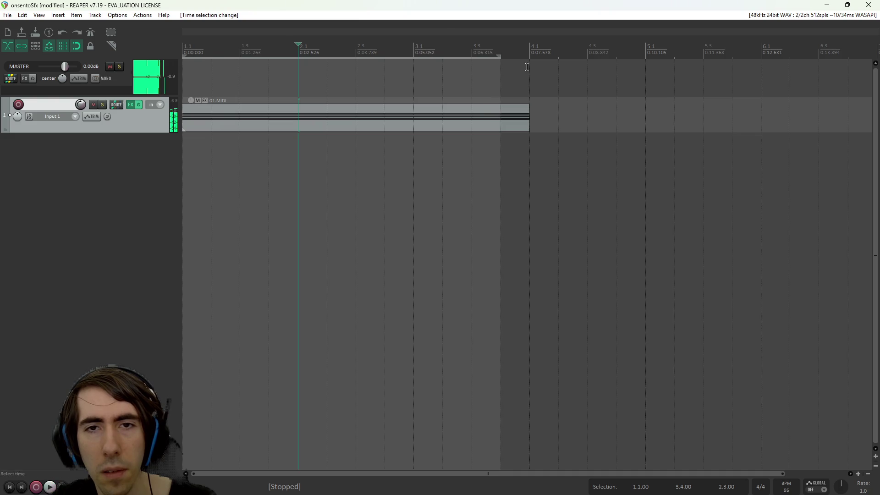
Step: Stretch the 01-MIDI item to bar 5.4 so its looped source repeats, and play it
{"action": "left_click", "coordinate": [529, 110]}
{"action": "left_click_drag", "start_coordinate": [529, 111], "coordinate": [732, 115]}
{"action": "left_click", "coordinate": [510, 119]}
{"action": "key", "text": "space"}
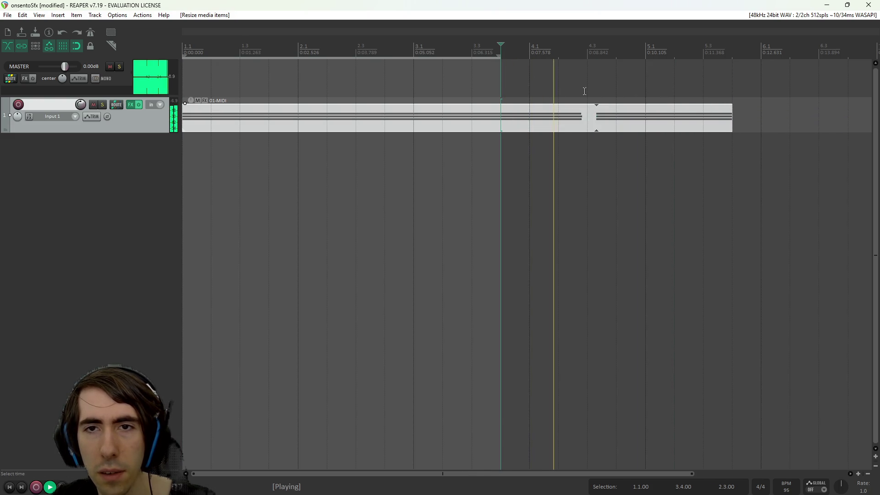
Step: Audition past the loop seam and shorten the MIDI item to end near bar 5.3
{"action": "left_click", "coordinate": [606, 116]}
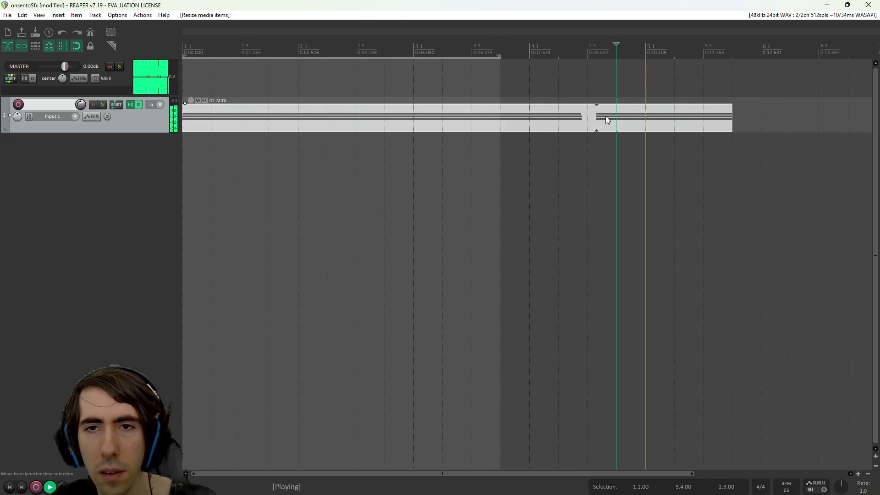
{"action": "mouse_move", "coordinate": [499, 68]}
{"action": "left_mouse_down"}
{"action": "mouse_move", "coordinate": [616, 83]}
{"action": "mouse_move", "coordinate": [443, 82]}
{"action": "left_mouse_up"}
{"action": "key", "text": "space"}
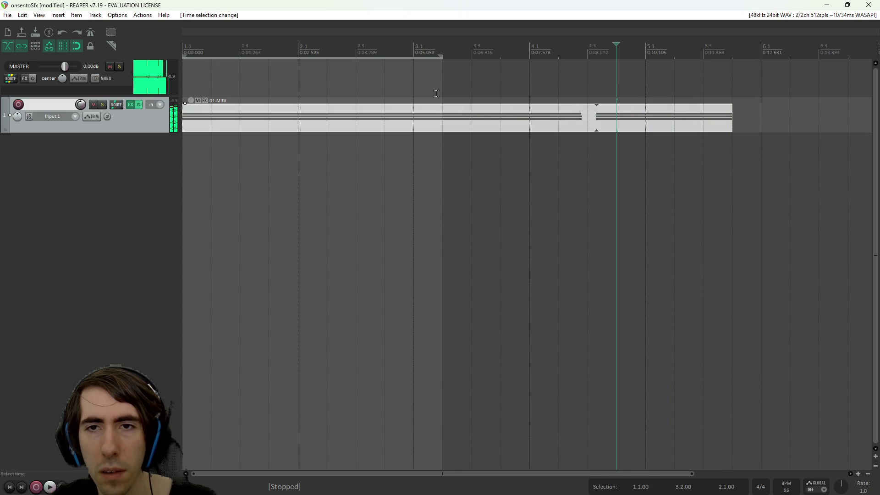
{"action": "mouse_move", "coordinate": [736, 121]}
{"action": "left_mouse_down"}
{"action": "mouse_move", "coordinate": [586, 121]}
{"action": "mouse_move", "coordinate": [704, 121]}
{"action": "left_mouse_up"}
{"action": "left_click", "coordinate": [593, 124]}
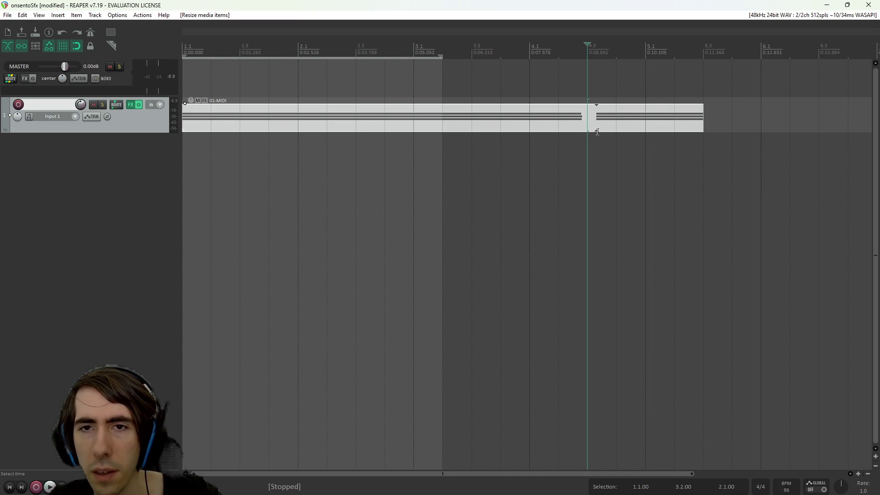
{"action": "left_click", "coordinate": [596, 132]}
Step: Set the time selection to span bars 1.3–3.4
{"action": "left_click", "coordinate": [557, 56]}
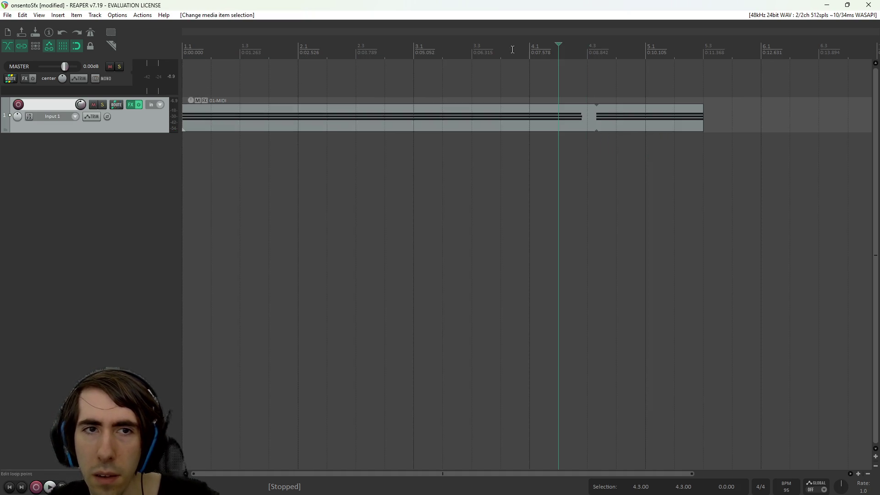
{"action": "left_click_drag", "start_coordinate": [501, 57], "coordinate": [322, 60]}
{"action": "mouse_move", "coordinate": [241, 202]}
{"action": "left_mouse_down"}
{"action": "mouse_move", "coordinate": [386, 180]}
{"action": "mouse_move", "coordinate": [504, 181]}
{"action": "left_mouse_up"}
{"action": "mouse_move", "coordinate": [444, 120]}
{"action": "left_mouse_down"}
{"action": "mouse_move", "coordinate": [442, 163]}
{"action": "mouse_move", "coordinate": [436, 115]}
{"action": "left_mouse_up"}
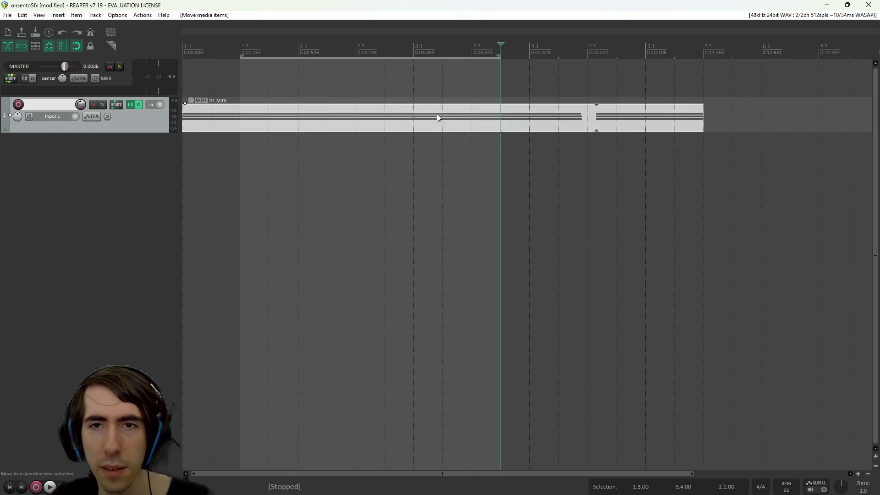
Step: Trim the looped MIDI item to end at bar 4.3, audition its ending, then move REAPER aside for Godot
{"action": "left_click_drag", "start_coordinate": [703, 115], "coordinate": [818, 118]}
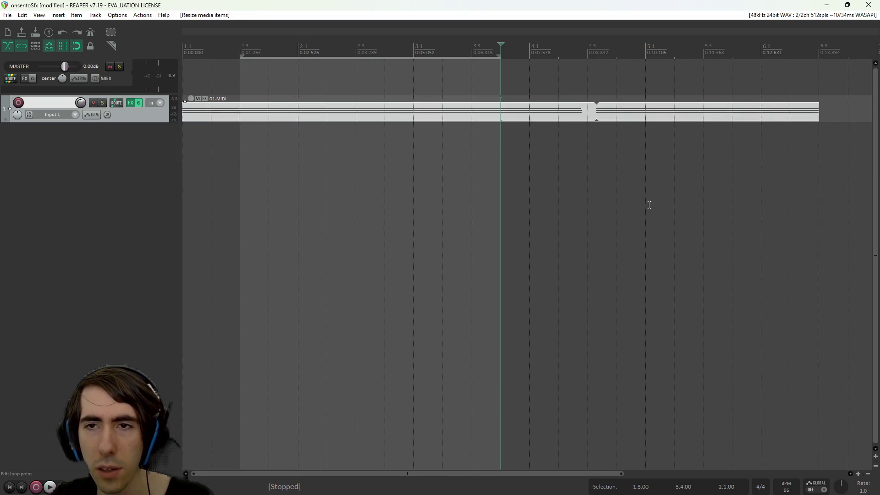
{"action": "scroll", "coordinate": [651, 189], "scroll_direction": "down", "scroll_amount": 5}
{"action": "mouse_move", "coordinate": [345, 114]}
{"action": "left_mouse_down"}
{"action": "mouse_move", "coordinate": [478, 120]}
{"action": "mouse_move", "coordinate": [288, 120]}
{"action": "left_mouse_up"}
{"action": "scroll", "coordinate": [243, 148], "scroll_direction": "up", "scroll_amount": 5}
{"action": "key", "text": "space"}
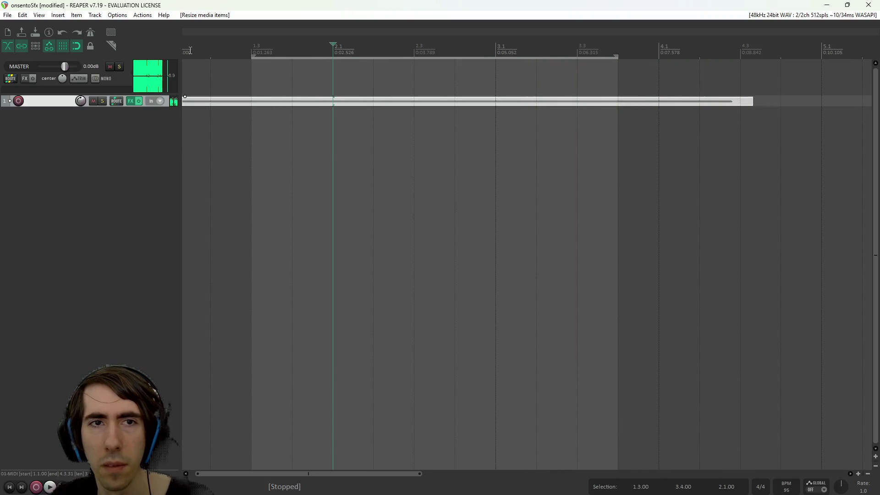
{"action": "left_click", "coordinate": [211, 50]}
{"action": "mouse_move", "coordinate": [747, 107]}
{"action": "left_mouse_down"}
{"action": "mouse_move", "coordinate": [715, 102]}
{"action": "mouse_move", "coordinate": [740, 101]}
{"action": "left_mouse_up"}
{"action": "left_click", "coordinate": [670, 78]}
{"action": "key", "text": "space"}
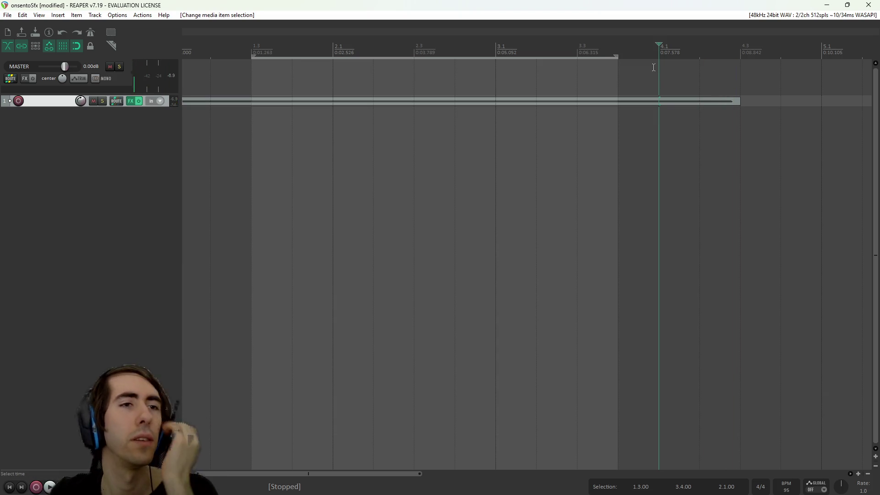
{"action": "mouse_move", "coordinate": [139, 4]}
{"action": "left_mouse_down"}
{"action": "mouse_move", "coordinate": [314, 108]}
{"action": "mouse_move", "coordinate": [333, 63]}
{"action": "mouse_move", "coordinate": [422, 111]}
{"action": "mouse_move", "coordinate": [879, 115]}
{"action": "left_mouse_up"}
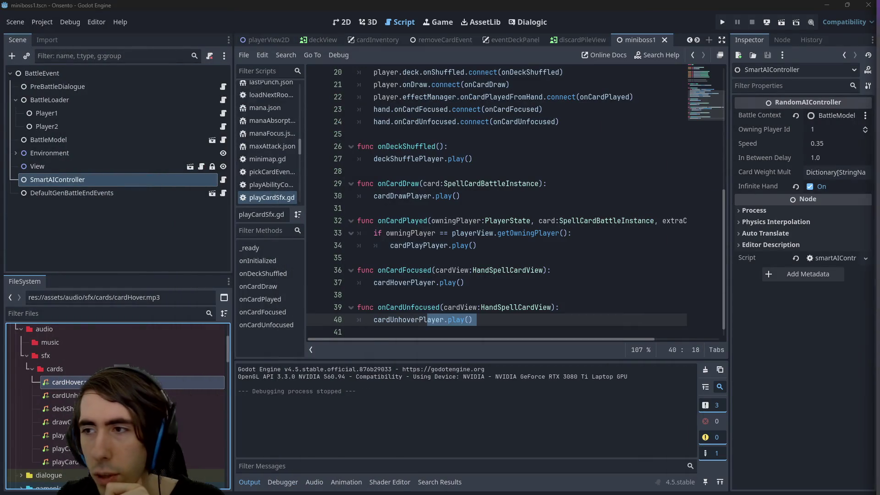
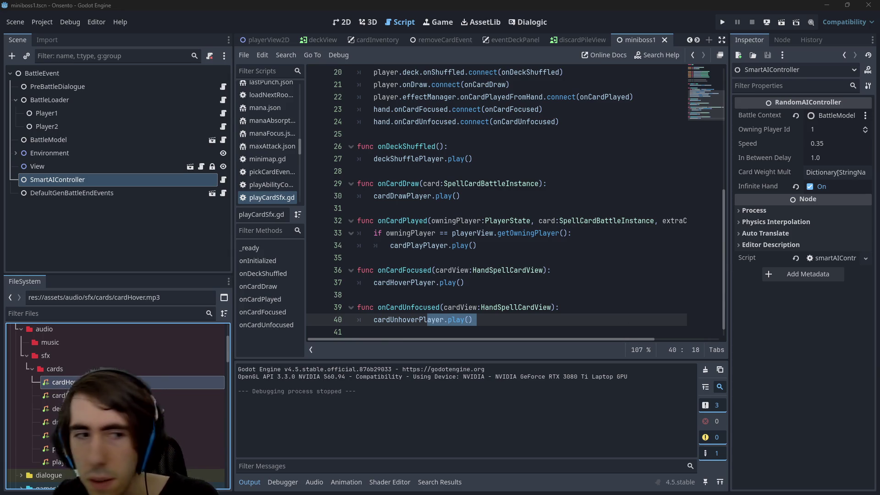
Step: Browse the sfx and cards sound folders and bring up file actions for selectionSfx.wav
{"action": "left_click", "coordinate": [79, 369]}
{"action": "right_click", "coordinate": [77, 356]}
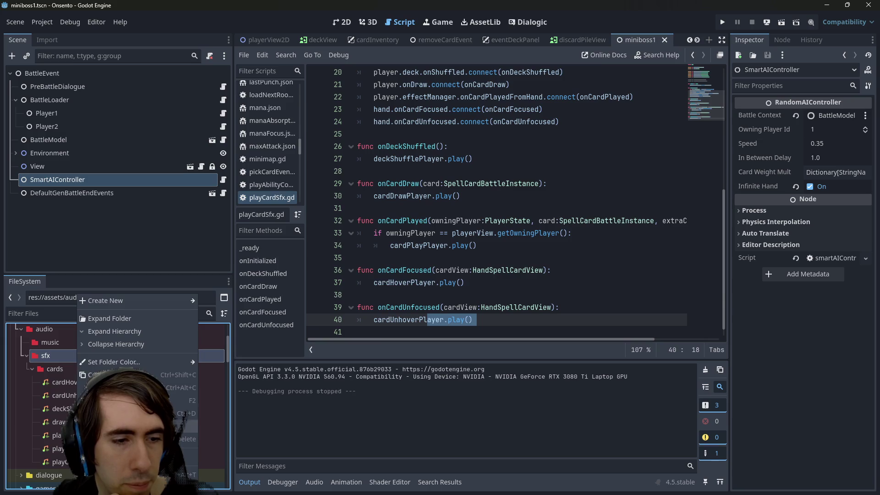
{"action": "key", "text": "Escape"}
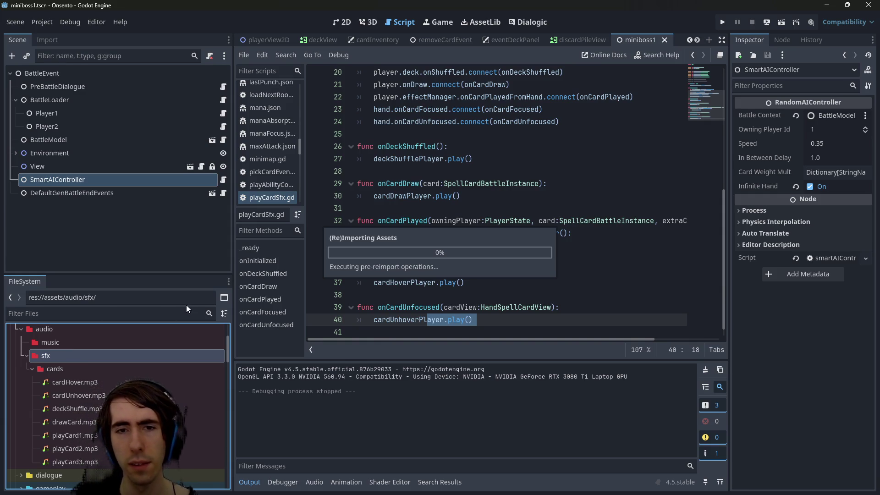
{"action": "double_click", "coordinate": [117, 373]}
{"action": "left_click", "coordinate": [111, 383]}
{"action": "right_click", "coordinate": [112, 382]}
{"action": "left_click", "coordinate": [92, 381]}
{"action": "right_click", "coordinate": [92, 381]}
Step: Check cardHover.mp3's import settings, close them, and select selectionSfx.wav
{"action": "left_click", "coordinate": [77, 369]}
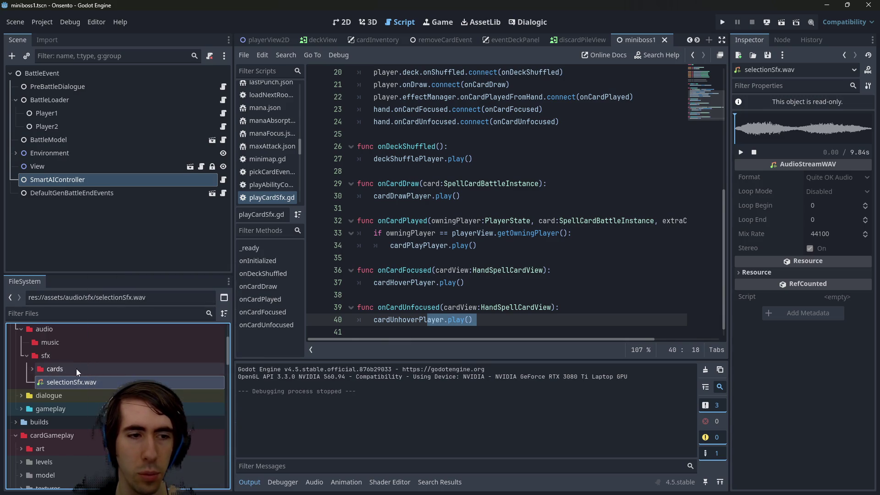
{"action": "double_click", "coordinate": [76, 369]}
{"action": "double_click", "coordinate": [73, 386]}
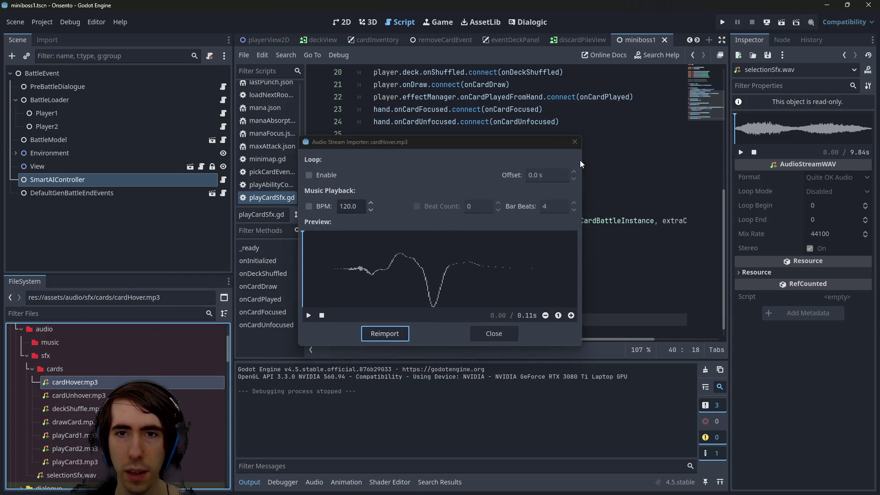
{"action": "left_click", "coordinate": [575, 142]}
{"action": "double_click", "coordinate": [147, 368]}
{"action": "left_click", "coordinate": [147, 381]}
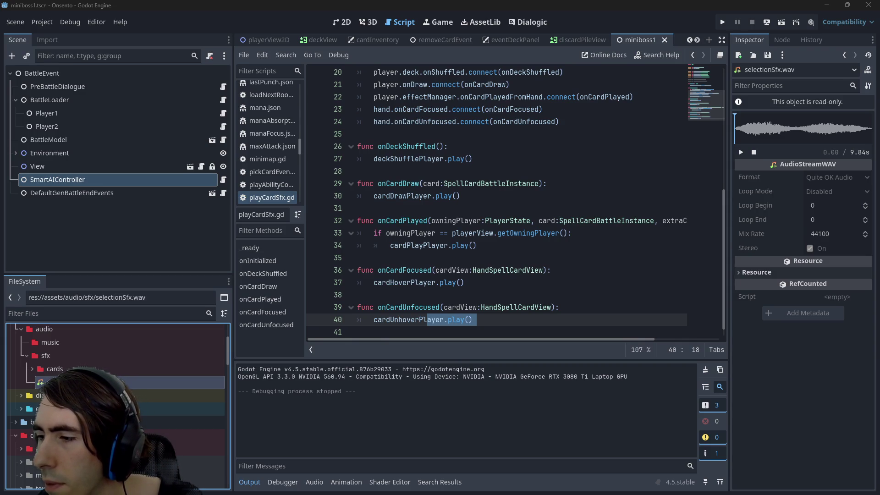
{"action": "left_click", "coordinate": [466, 158]}
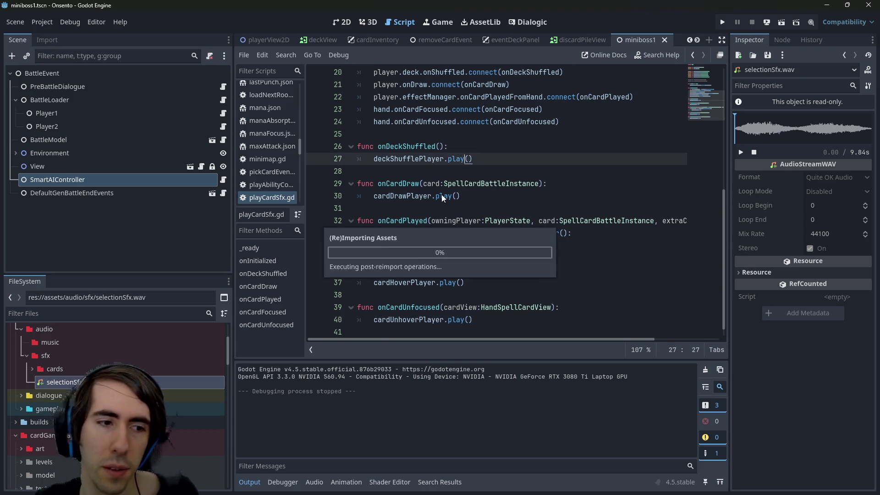
Step: Enable looping on selectionSfx.mp3 and preview the sound from around 4 seconds
{"action": "double_click", "coordinate": [101, 381]}
{"action": "left_click", "coordinate": [324, 176]}
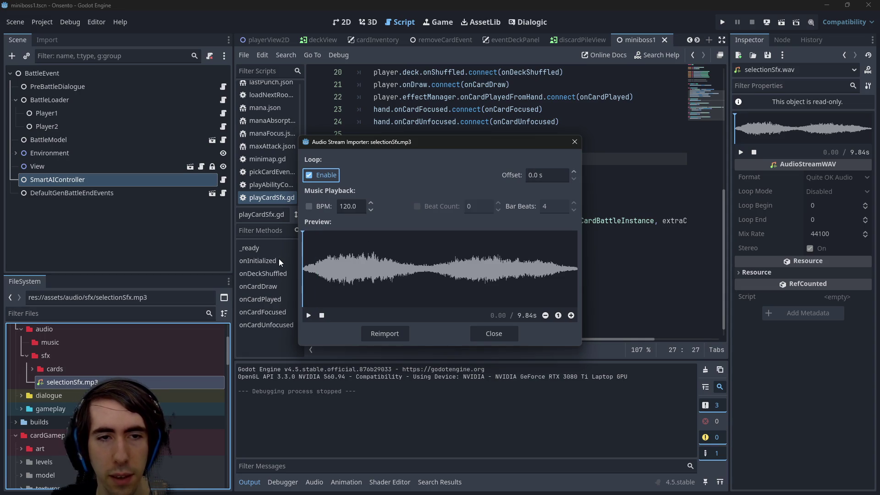
{"action": "left_click", "coordinate": [308, 316]}
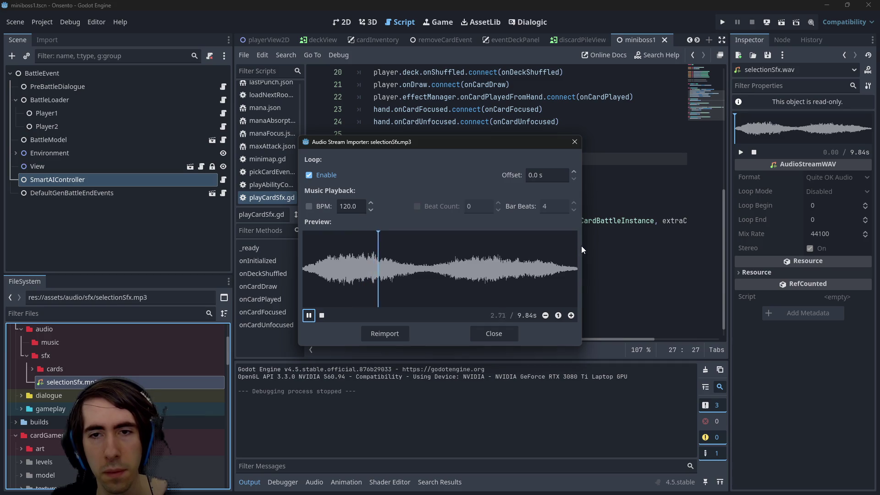
{"action": "left_click_drag", "start_coordinate": [580, 246], "coordinate": [728, 243]}
{"action": "left_click_drag", "start_coordinate": [601, 140], "coordinate": [411, 137]}
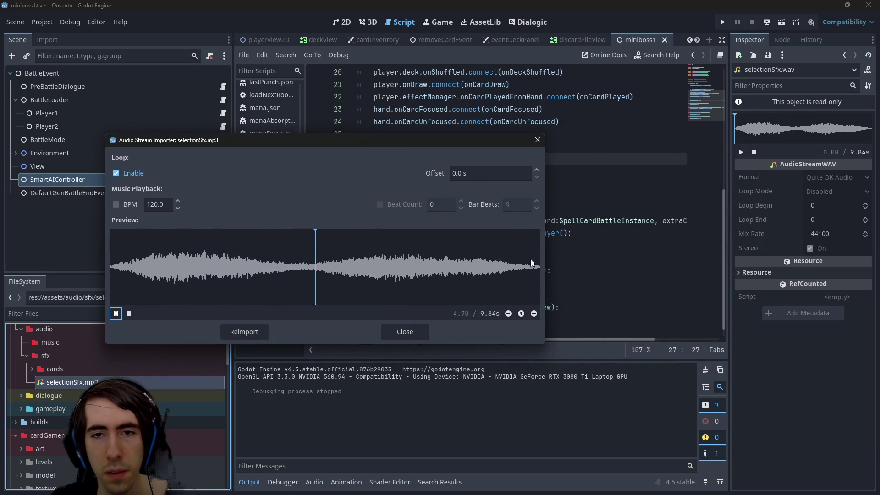
{"action": "mouse_move", "coordinate": [546, 258]}
{"action": "left_mouse_down"}
{"action": "mouse_move", "coordinate": [739, 261]}
{"action": "mouse_move", "coordinate": [643, 270]}
{"action": "left_mouse_up"}
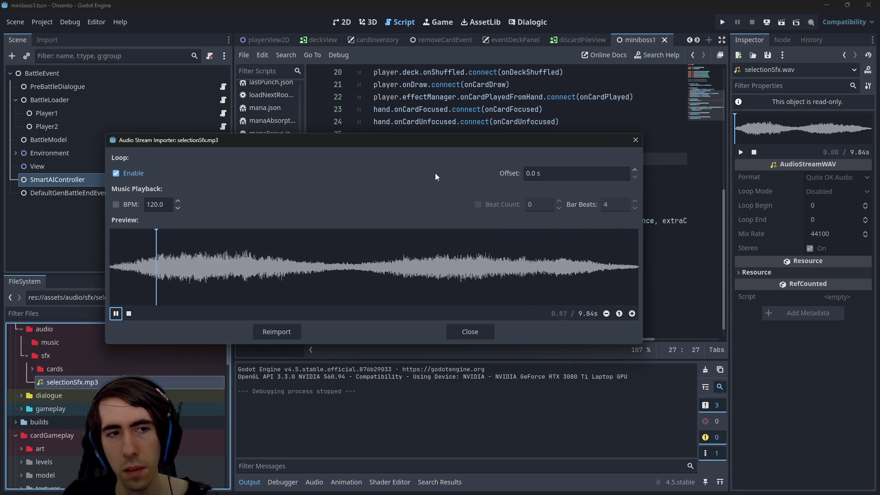
{"action": "left_click_drag", "start_coordinate": [175, 265], "coordinate": [88, 257]}
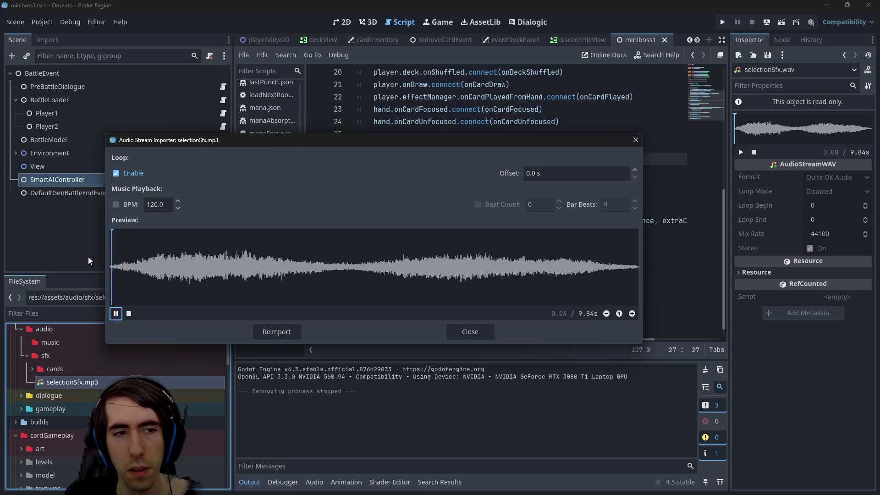
{"action": "left_click_drag", "start_coordinate": [159, 257], "coordinate": [334, 270]}
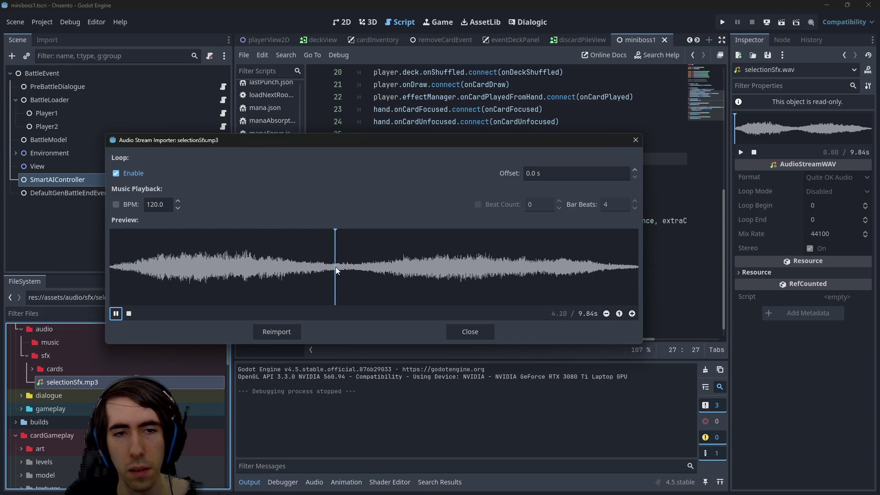
{"action": "left_click", "coordinate": [351, 266]}
{"action": "left_click", "coordinate": [345, 265]}
{"action": "left_click", "coordinate": [345, 265]}
Step: Set the loop offset to 5.0 s, after trying 4.5 s, and confirm the import settings
{"action": "left_click", "coordinate": [562, 174]}
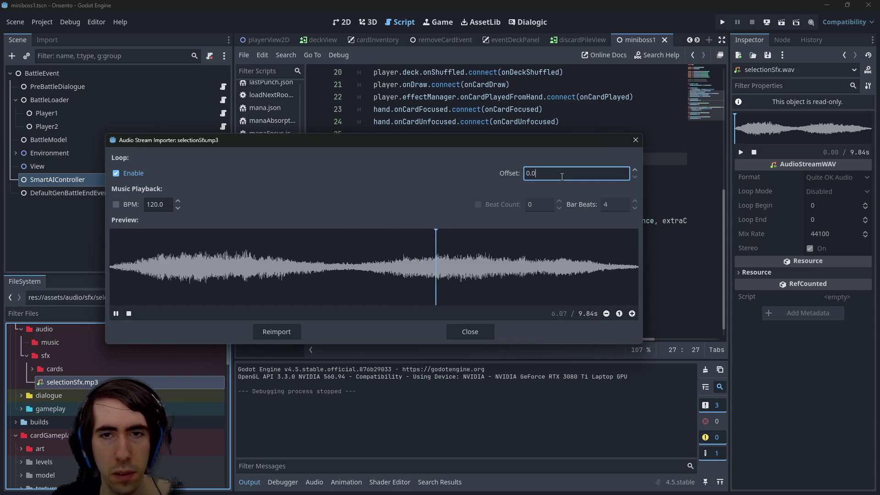
{"action": "key", "text": "ctrl+a"}
{"action": "key", "text": "BackSpace"}
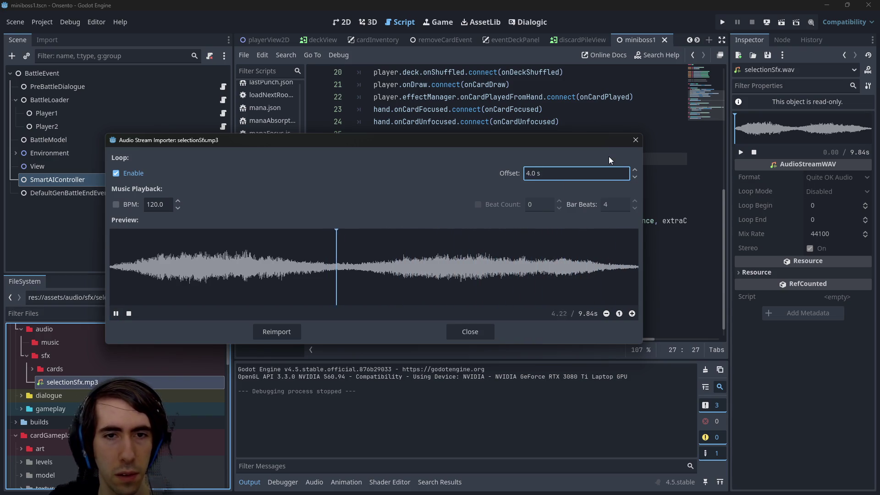
{"action": "type", "text": "4.5"}
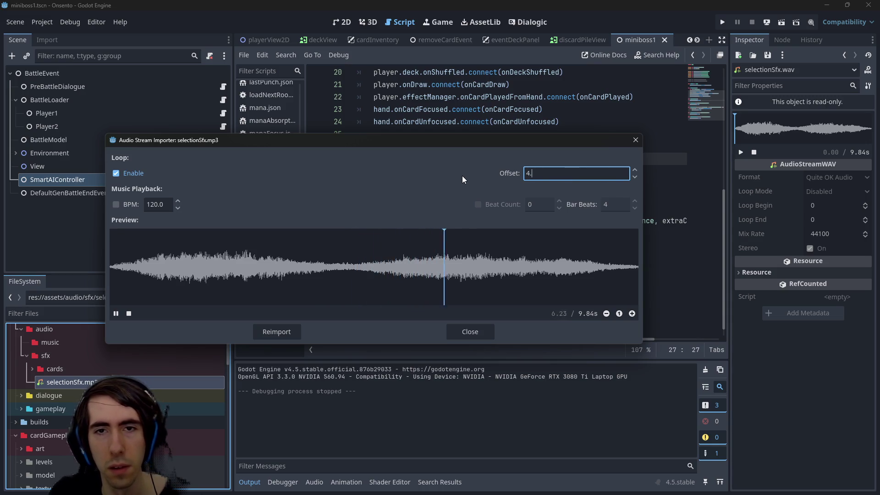
{"action": "key", "text": "Return"}
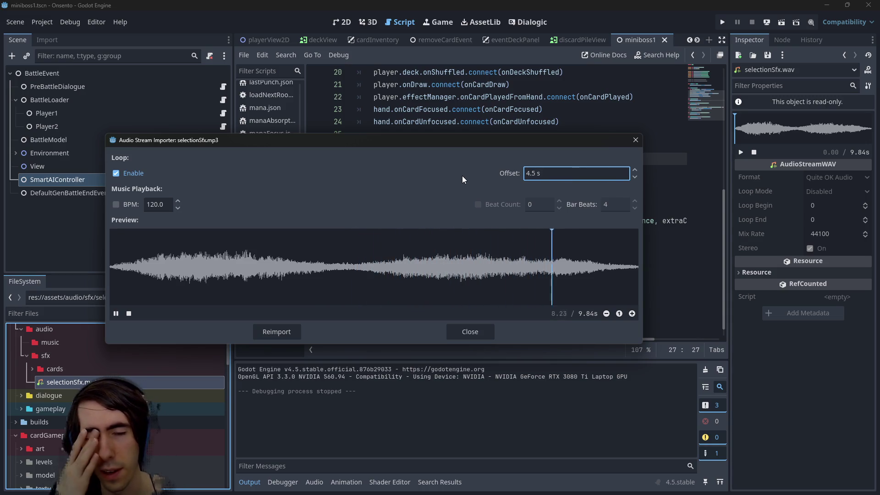
{"action": "key", "text": "Return"}
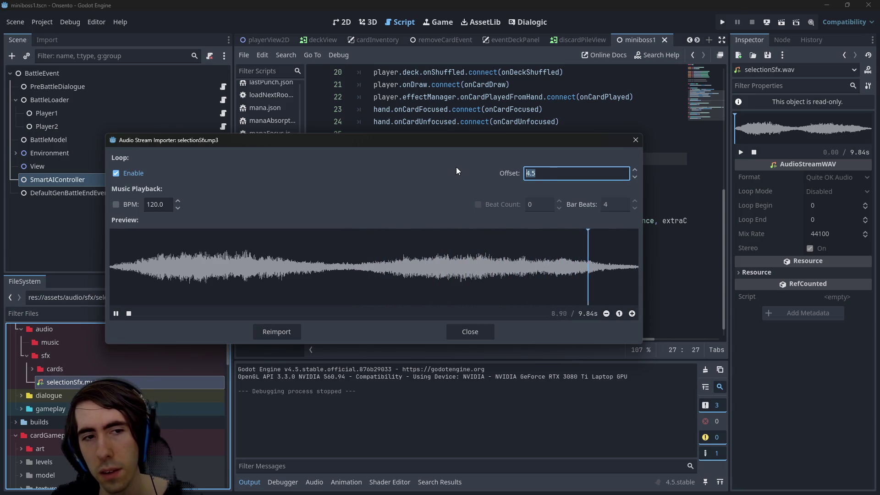
{"action": "type", "text": "5"}
{"action": "key", "text": "Return"}
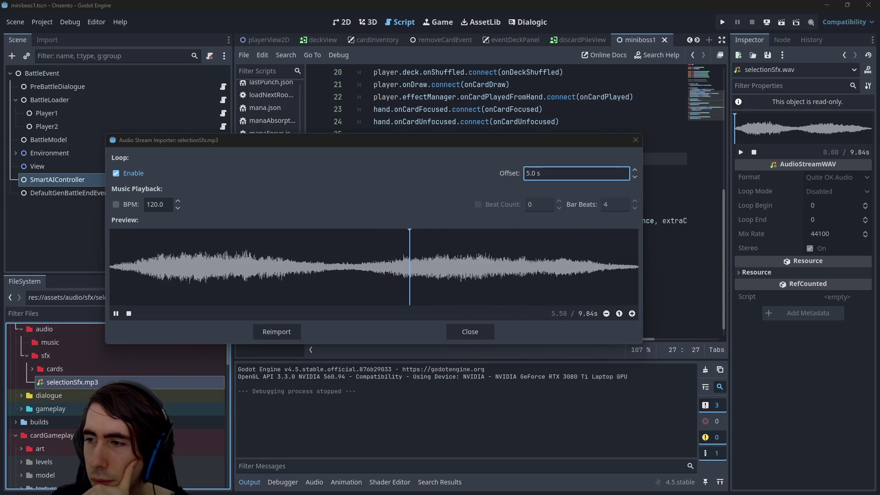
{"action": "key", "text": "Escape"}
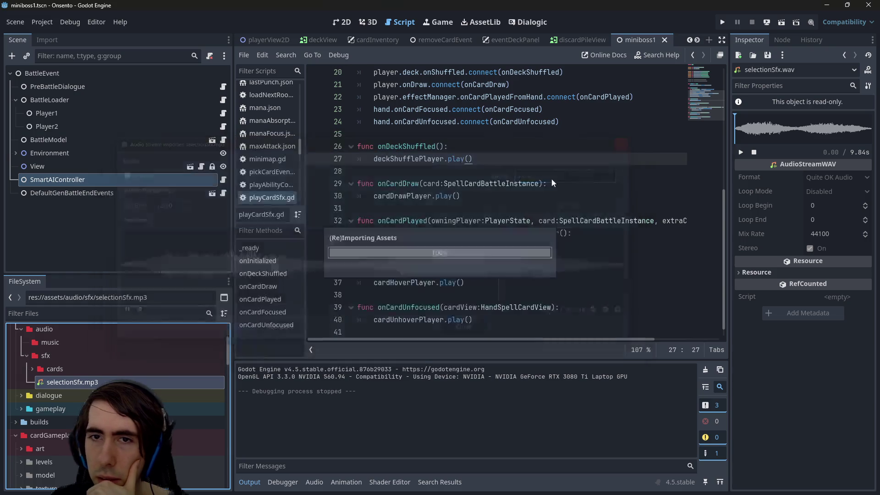
{"action": "double_click", "coordinate": [72, 381]}
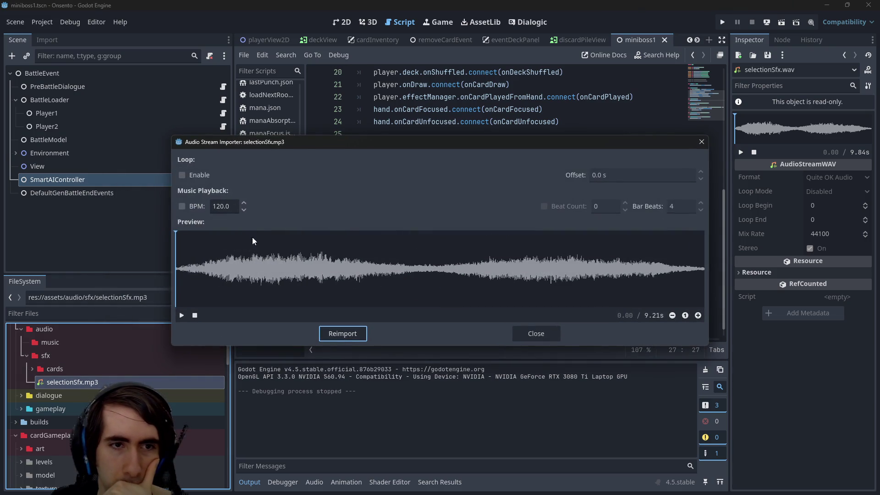
{"action": "left_click", "coordinate": [181, 315]}
{"action": "left_click_drag", "start_coordinate": [595, 271], "coordinate": [632, 272]}
{"action": "left_click", "coordinate": [545, 333]}
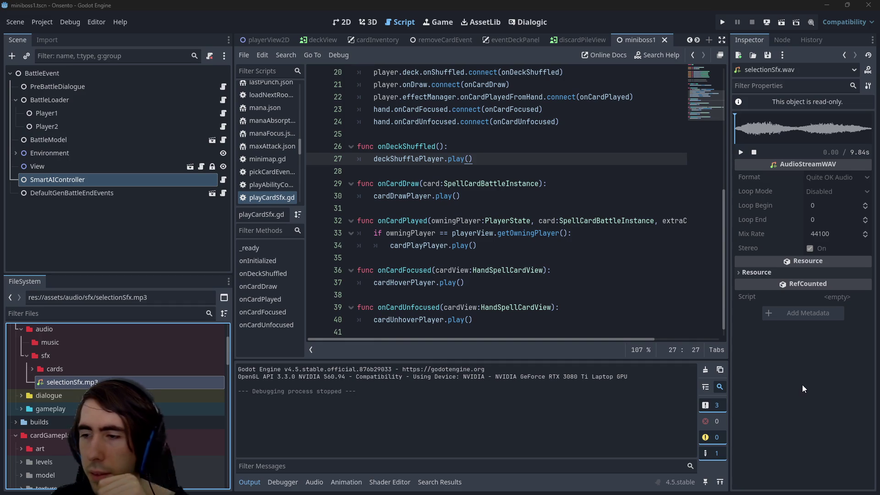
{"action": "left_click", "coordinate": [494, 208]}
Step: Open selectionSfx.mp3's reimport settings and preview it from about 7 seconds
{"action": "right_click", "coordinate": [96, 380]}
{"action": "right_click", "coordinate": [81, 378]}
{"action": "right_click", "coordinate": [79, 378]}
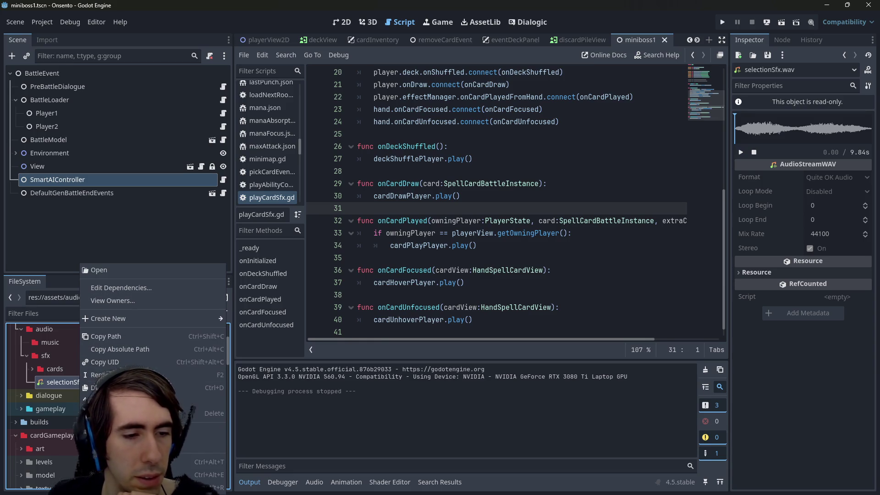
{"action": "left_click", "coordinate": [119, 444]}
{"action": "left_click", "coordinate": [569, 257]}
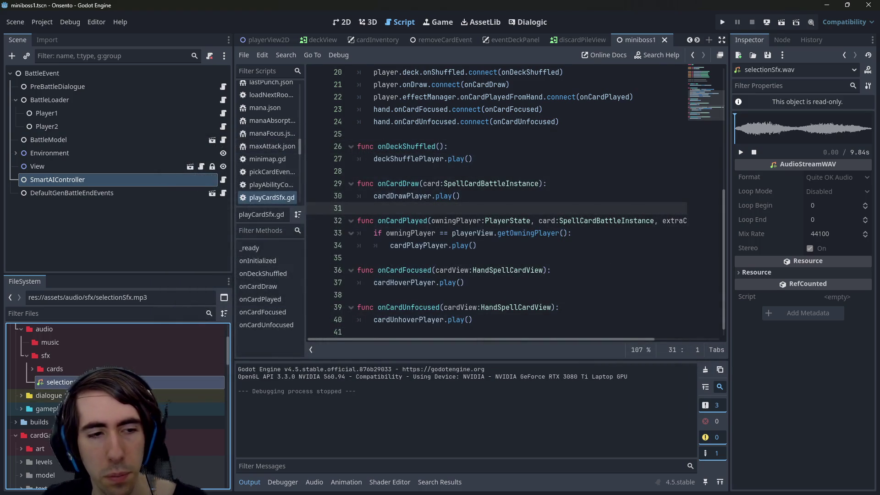
{"action": "left_click", "coordinate": [580, 280]}
{"action": "left_click", "coordinate": [182, 316]}
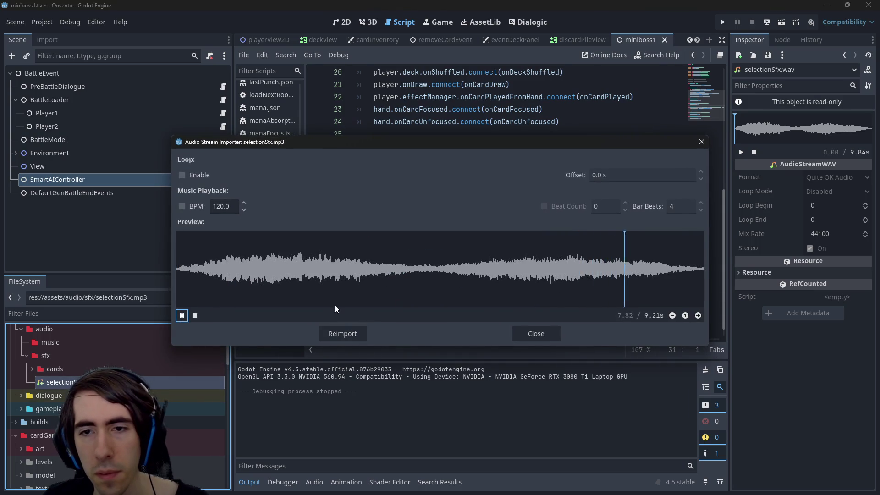
Step: Listen to the sound's last second from about 8.35 s, then reimport it without looping
{"action": "left_click", "coordinate": [694, 265]}
{"action": "left_click", "coordinate": [654, 266]}
{"action": "left_click", "coordinate": [182, 316]}
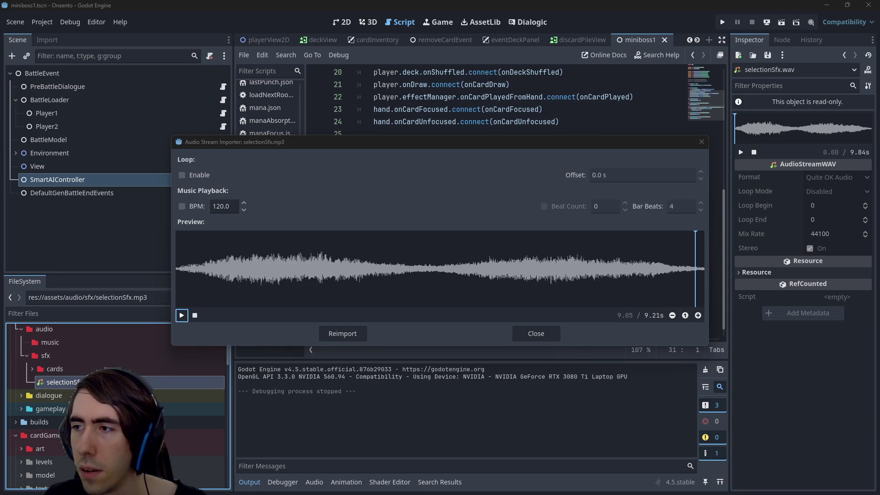
{"action": "left_click", "coordinate": [521, 241]}
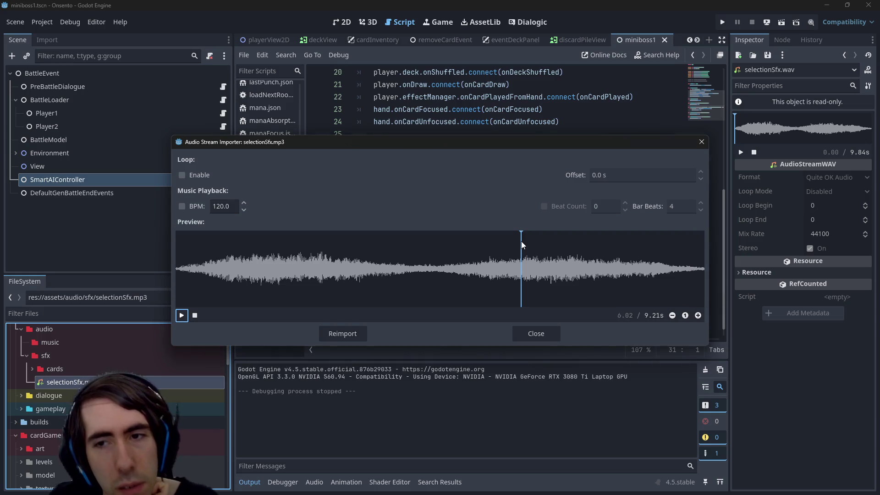
{"action": "left_click", "coordinate": [477, 252]}
{"action": "left_click", "coordinate": [344, 333]}
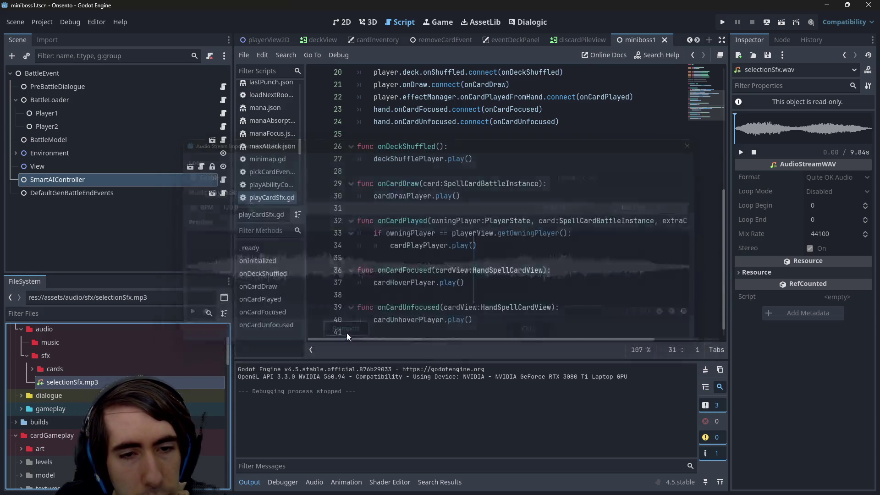
{"action": "right_click", "coordinate": [129, 381]}
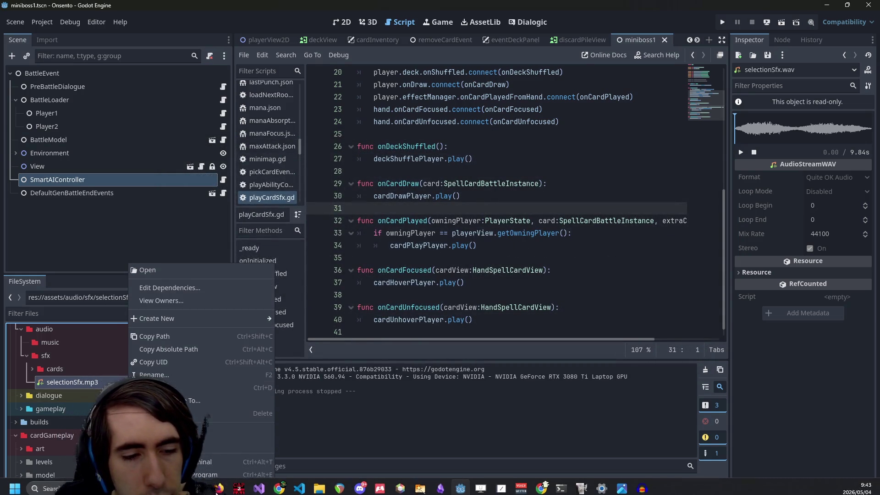
Step: Reopen selectionSfx.mp3's import settings and set the preview near the end
{"action": "key", "text": "Escape"}
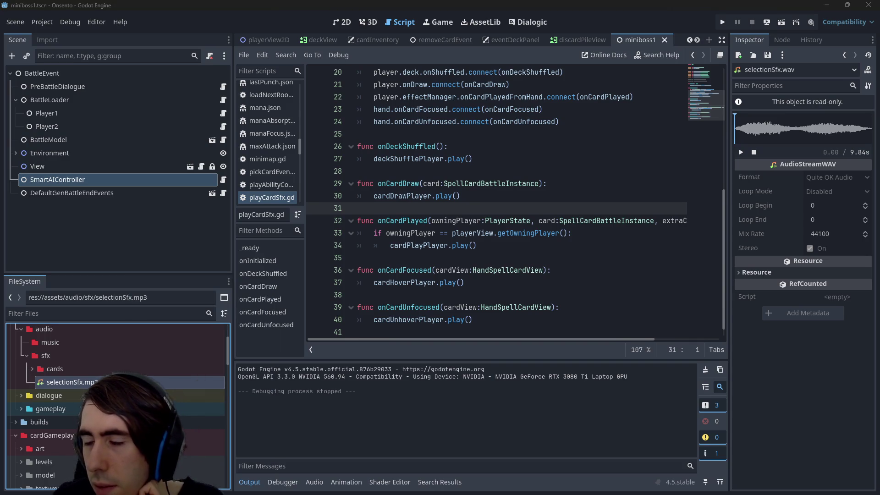
{"action": "left_click", "coordinate": [519, 211]}
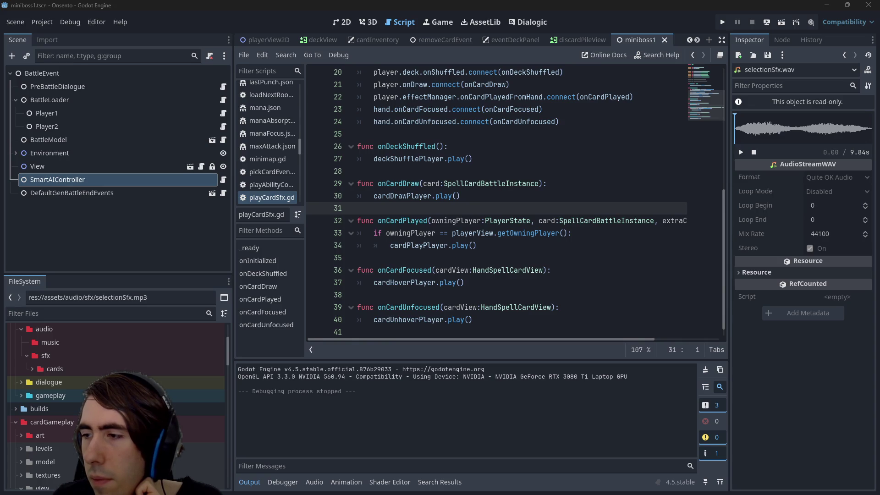
{"action": "left_click", "coordinate": [497, 220]}
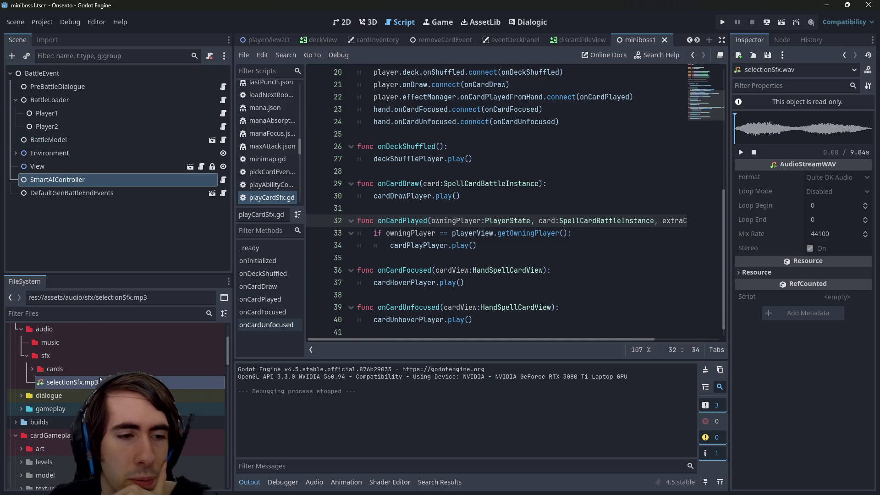
{"action": "double_click", "coordinate": [69, 382]}
{"action": "left_click", "coordinate": [581, 270]}
{"action": "left_click", "coordinate": [535, 333]}
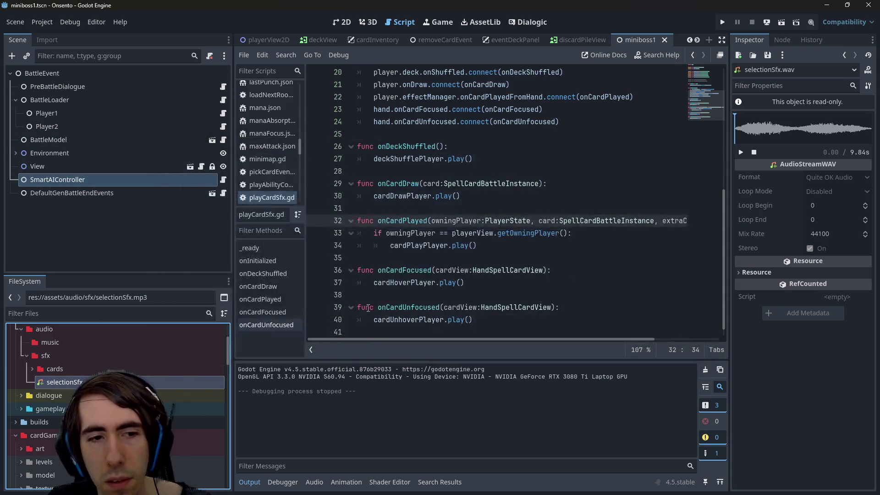
Step: Preview selectionSfx.mp3 from near its end, close the importer, and move to REAPER
{"action": "double_click", "coordinate": [69, 381]}
{"action": "left_click", "coordinate": [180, 315]}
{"action": "left_click", "coordinate": [600, 282]}
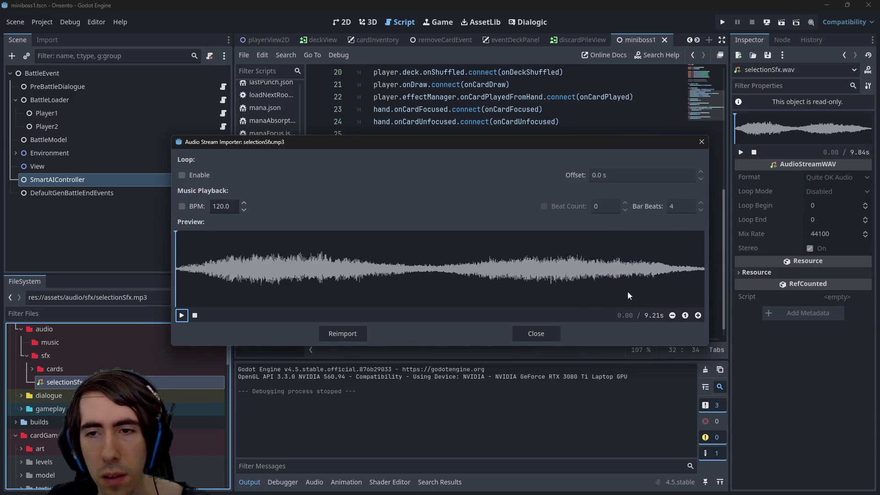
{"action": "left_click", "coordinate": [701, 141]}
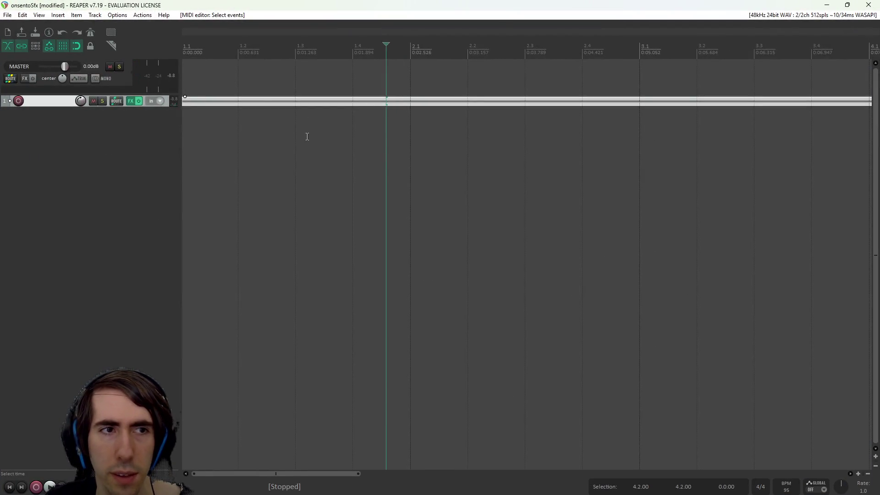
{"action": "scroll", "coordinate": [307, 123], "scroll_direction": "down", "scroll_amount": 2}
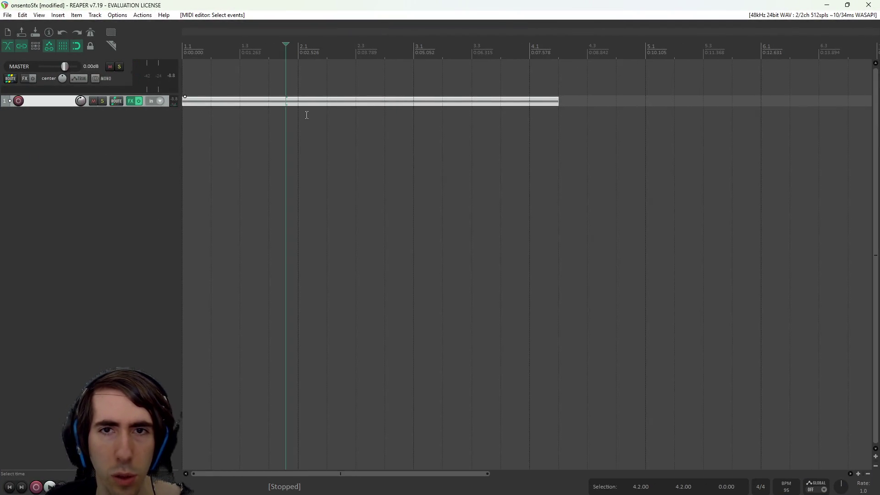
Step: Play and stop the onsentoSfx project to audition the sound
{"action": "key", "text": "space"}
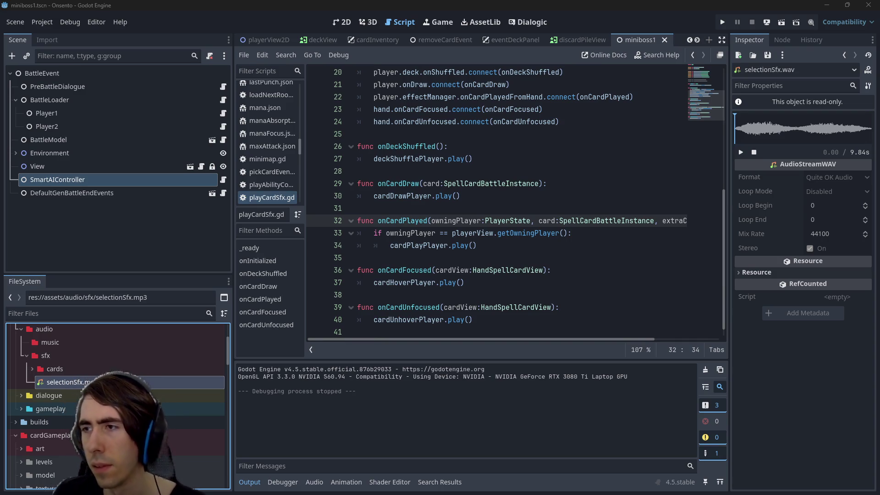
{"action": "key", "text": "alt+Tab"}
{"action": "key", "text": "space"}
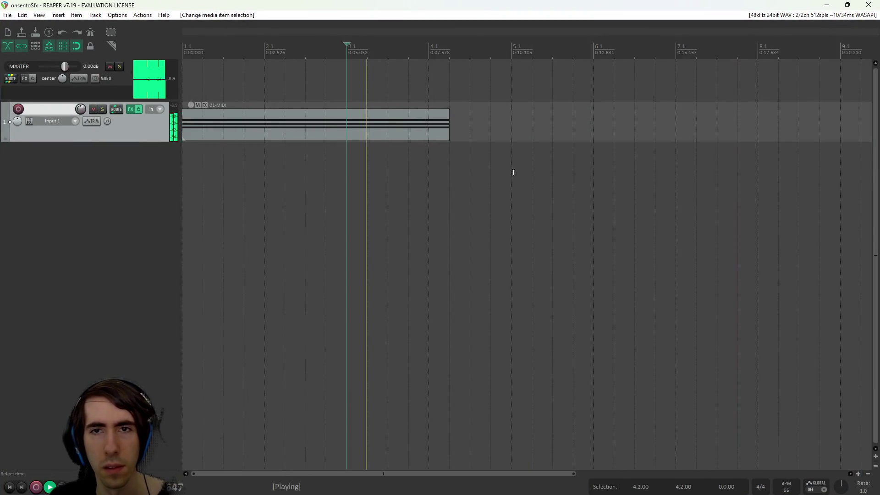
{"action": "scroll", "coordinate": [367, 142], "scroll_direction": "up", "scroll_amount": 2}
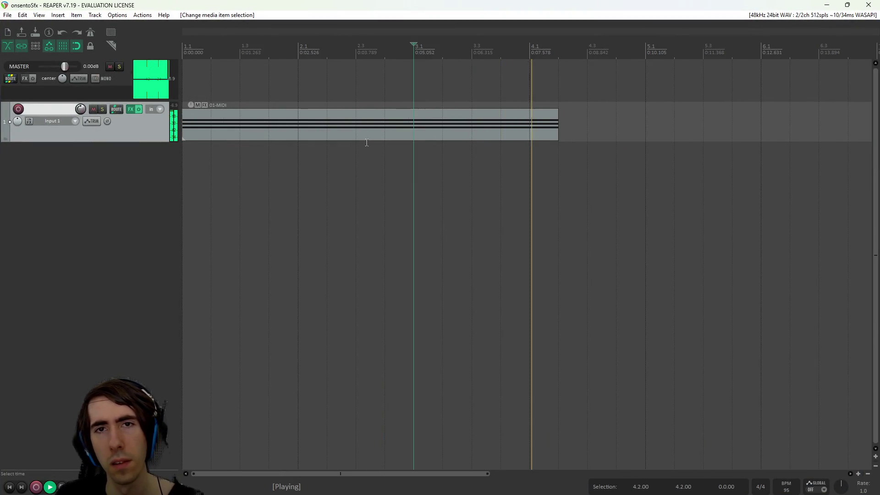
{"action": "key", "text": "space"}
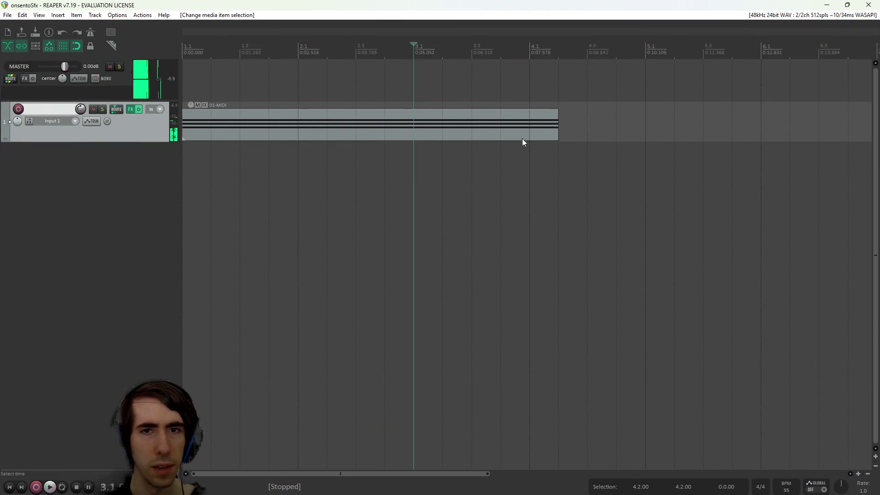
Step: Resize the 01-MIDI item and set a time selection from 1.1 to 4.2
{"action": "left_click", "coordinate": [530, 124]}
{"action": "left_click_drag", "start_coordinate": [558, 123], "coordinate": [559, 124]}
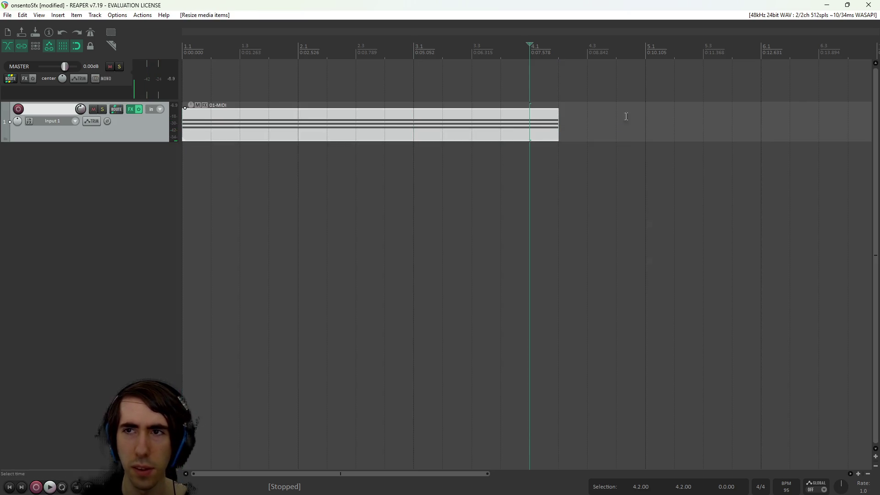
{"action": "scroll", "coordinate": [599, 142], "scroll_direction": "down", "scroll_amount": 15}
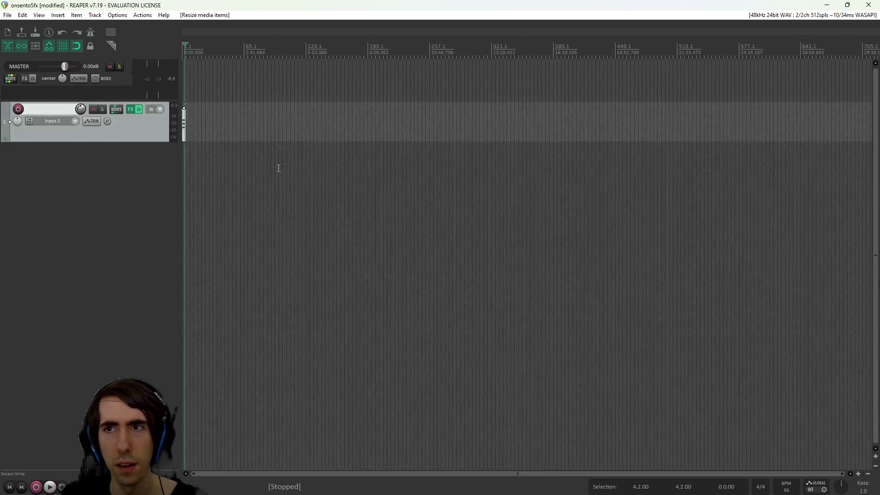
{"action": "scroll", "coordinate": [281, 168], "scroll_direction": "up", "scroll_amount": 15}
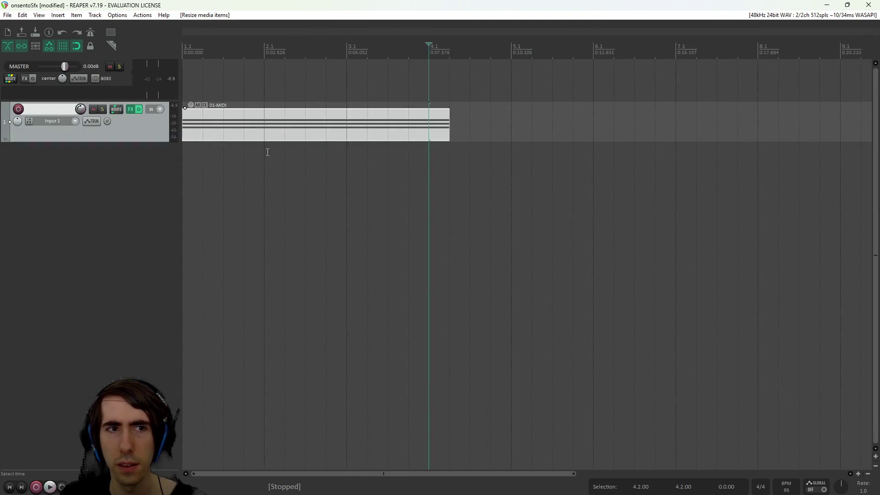
{"action": "left_click_drag", "start_coordinate": [286, 160], "coordinate": [183, 158]}
{"action": "left_click", "coordinate": [305, 190]}
{"action": "left_click_drag", "start_coordinate": [446, 83], "coordinate": [184, 82]}
{"action": "mouse_move", "coordinate": [508, 477]}
{"action": "left_mouse_down"}
{"action": "mouse_move", "coordinate": [779, 476]}
{"action": "mouse_move", "coordinate": [248, 425]}
{"action": "left_mouse_up"}
{"action": "right_click", "coordinate": [446, 100]}
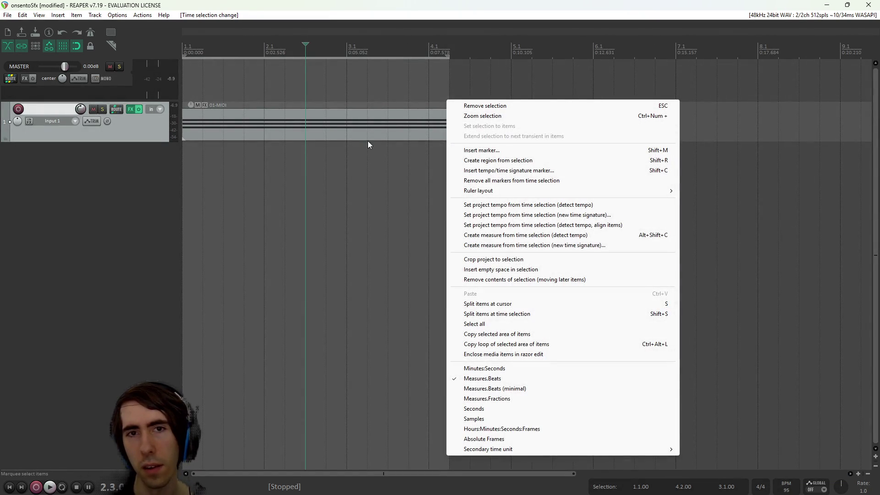
{"action": "right_click", "coordinate": [366, 120]}
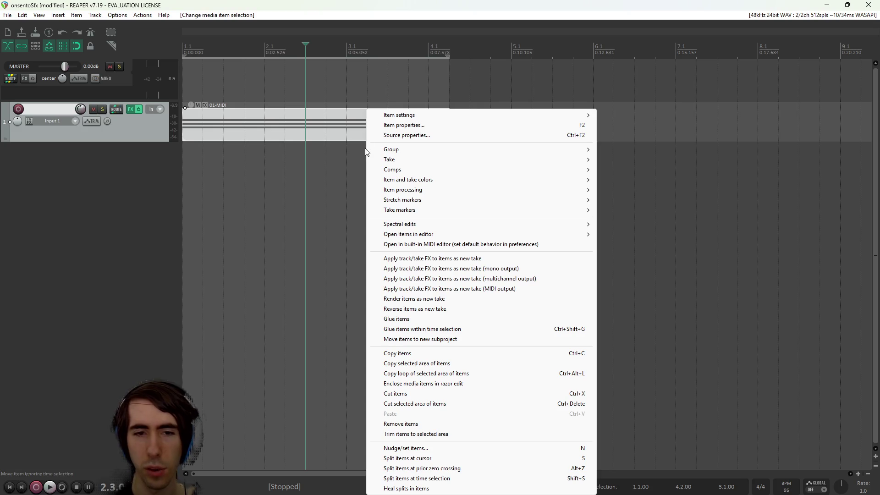
{"action": "left_click", "coordinate": [8, 14]}
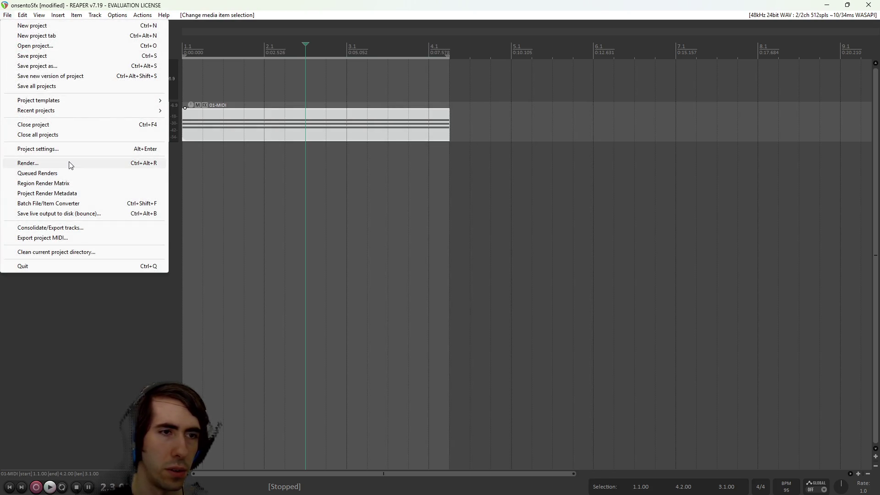
Step: Render the 1.1–4.2 selection to an audio file and return to Godot Engine
{"action": "left_click", "coordinate": [71, 164]}
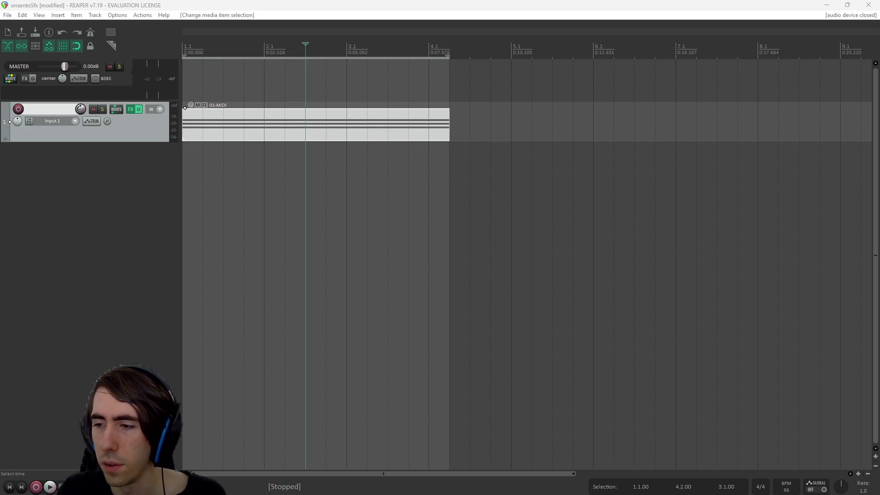
{"action": "key", "text": "alt+Tab"}
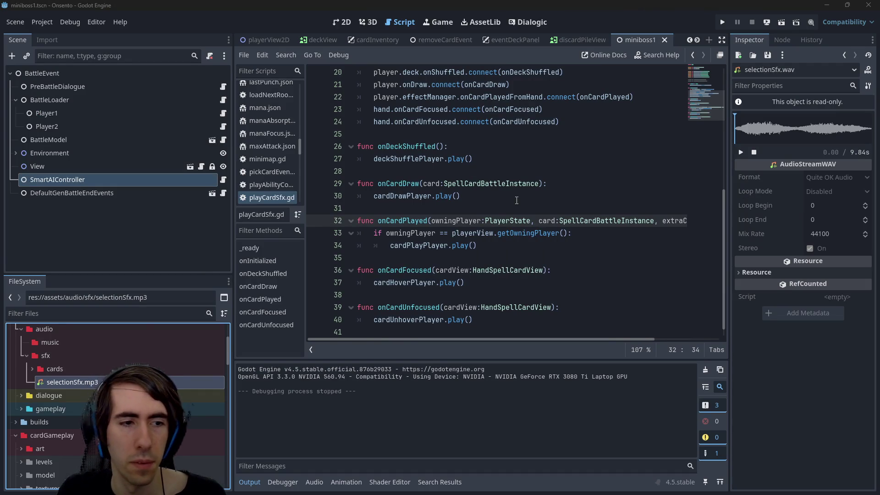
Step: Open selectionSfx.mp3's import settings, preview it, and enable looping at a 4.0 s offset
{"action": "left_click", "coordinate": [517, 200]}
{"action": "double_click", "coordinate": [72, 382]}
{"action": "left_click", "coordinate": [180, 315]}
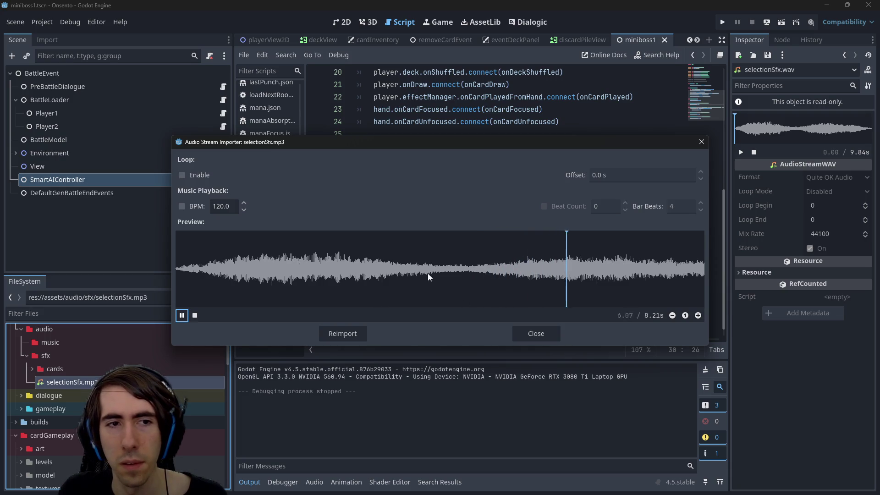
{"action": "left_click", "coordinate": [184, 173]}
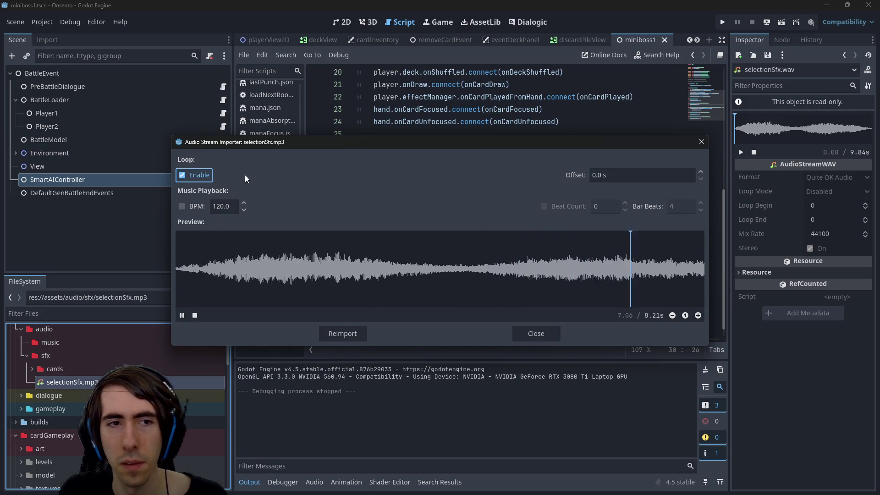
{"action": "left_click", "coordinate": [621, 179]}
{"action": "key", "text": "ctrl+a"}
{"action": "type", "text": "4"}
{"action": "key", "text": "Return"}
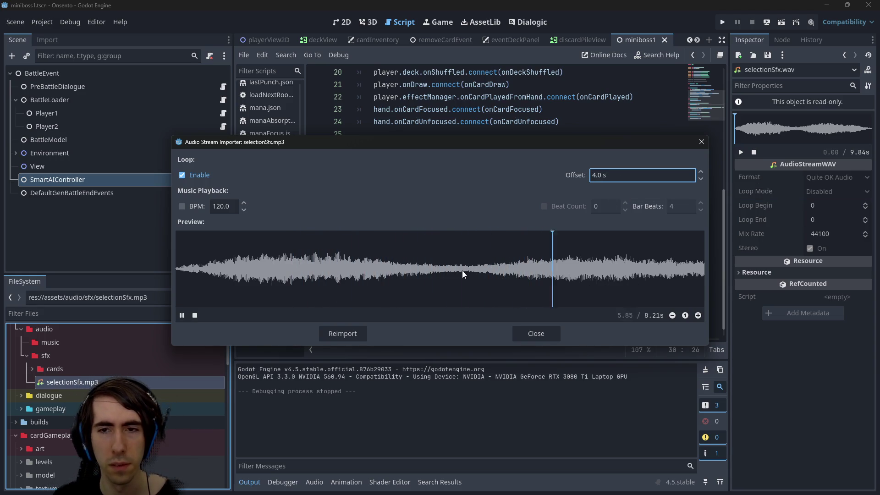
Step: Try loop offsets of 3.9 s and then 2.5 s
{"action": "left_click", "coordinate": [633, 179]}
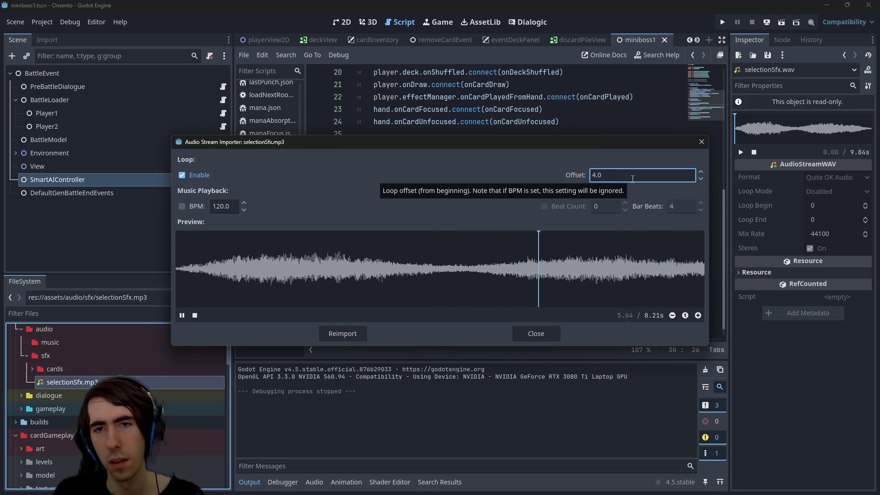
{"action": "key", "text": "BackSpace"}
{"action": "key", "text": "BackSpace"}
{"action": "key", "text": "BackSpace"}
{"action": "type", "text": "3.9"}
{"action": "key", "text": "Return"}
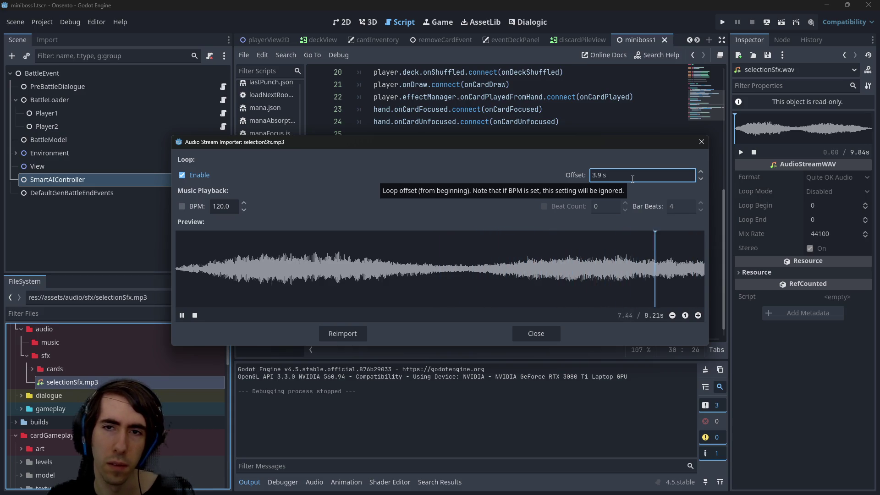
{"action": "left_click", "coordinate": [632, 179]}
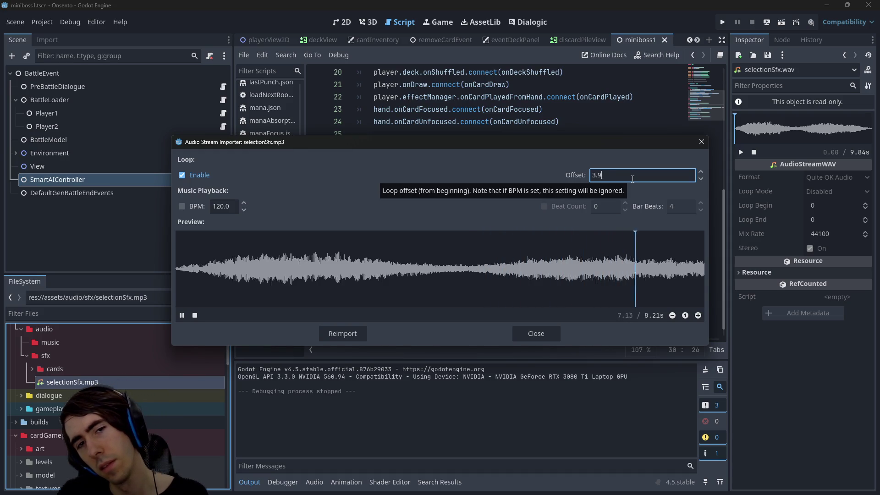
{"action": "key", "text": "BackSpace"}
{"action": "key", "text": "BackSpace"}
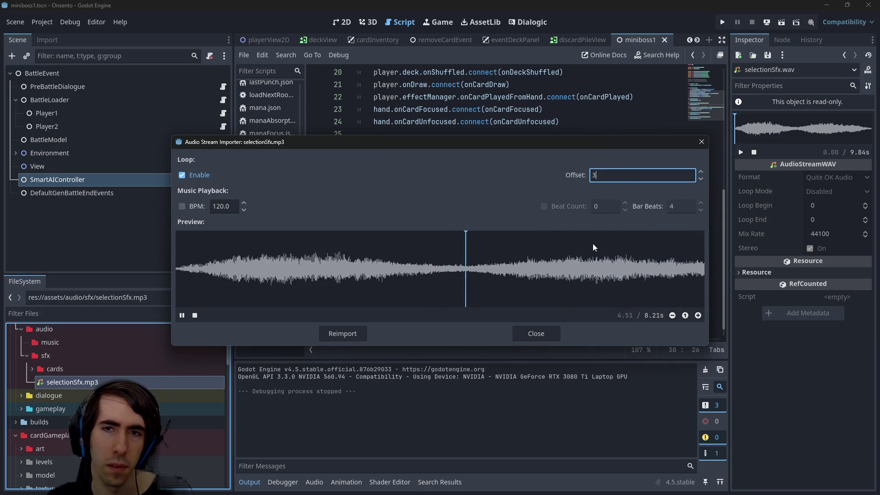
{"action": "key", "text": "BackSpace"}
{"action": "type", "text": "2.5"}
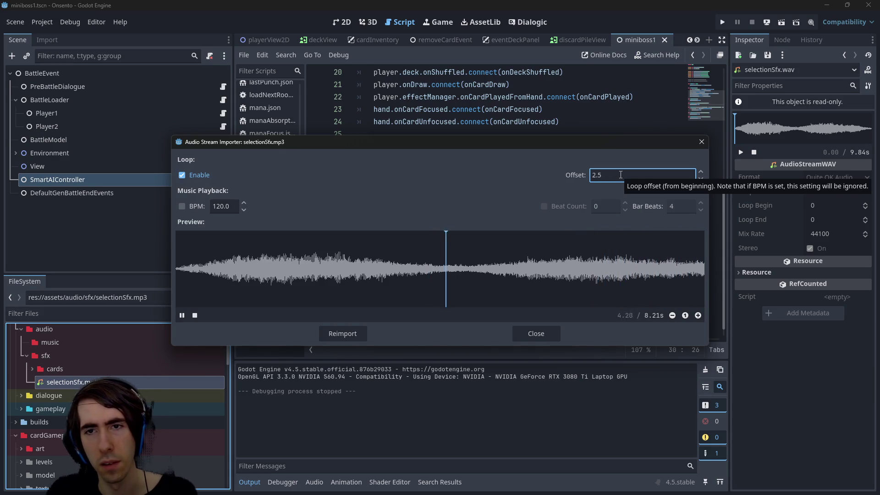
{"action": "key", "text": "Return"}
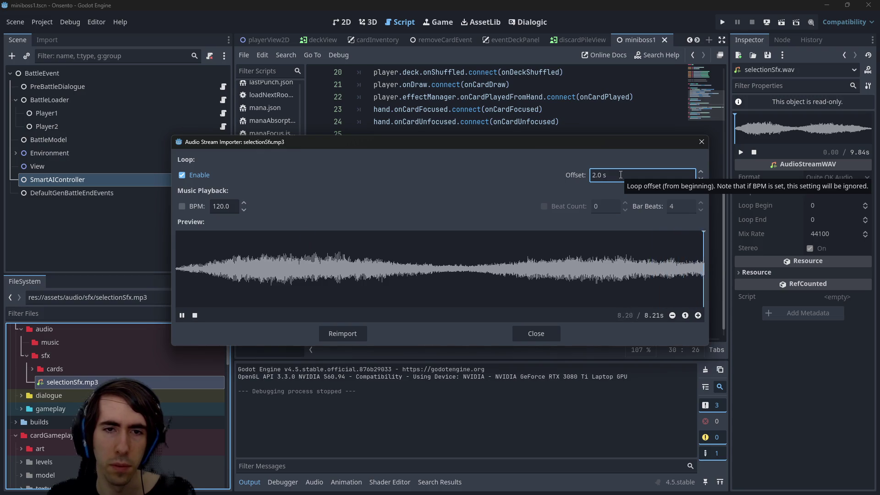
{"action": "left_click", "coordinate": [620, 175]}
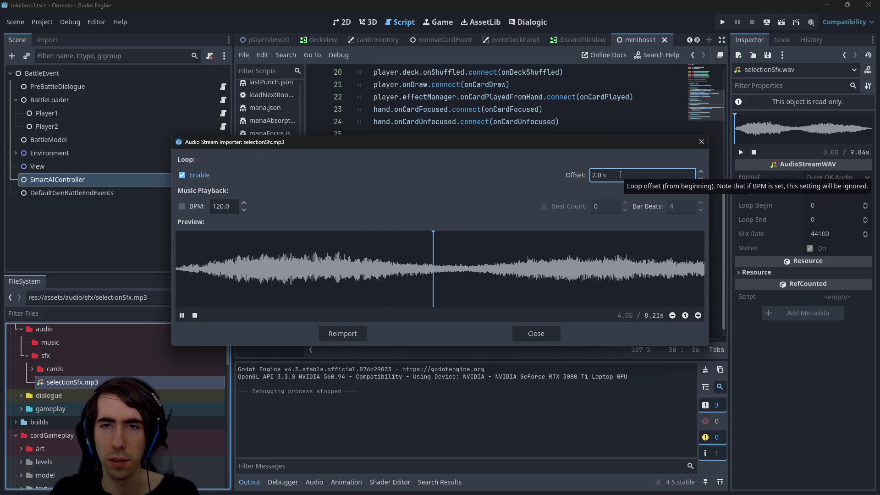
{"action": "type", "text": "5"}
{"action": "key", "text": "Return"}
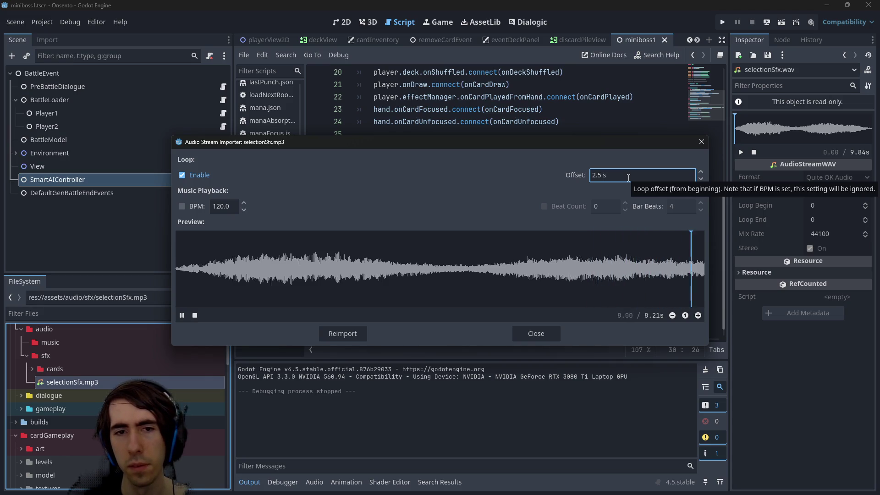
Step: Settle the loop offset at 3.0 s and stop the preview
{"action": "left_click", "coordinate": [635, 178]}
{"action": "key", "text": "BackSpace"}
{"action": "key", "text": "BackSpace"}
{"action": "key", "text": "BackSpace"}
{"action": "type", "text": "3.0"}
{"action": "key", "text": "Return"}
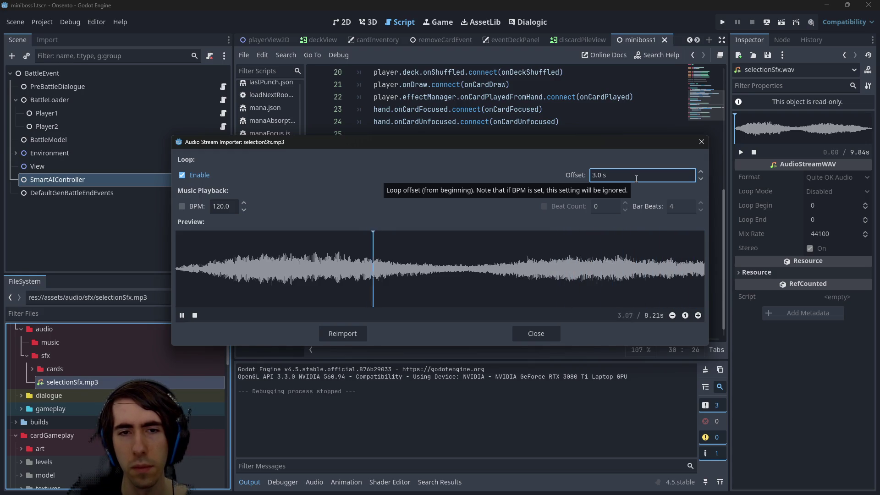
{"action": "left_click", "coordinate": [640, 179]}
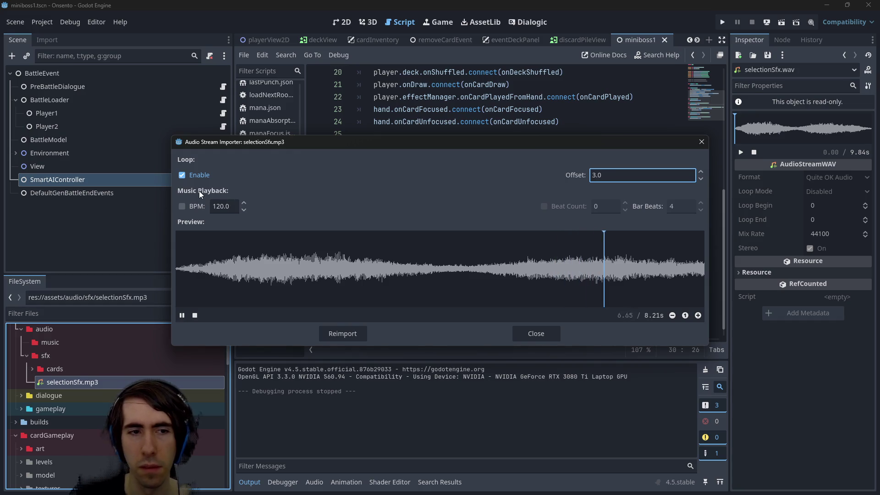
{"action": "left_click", "coordinate": [194, 315]}
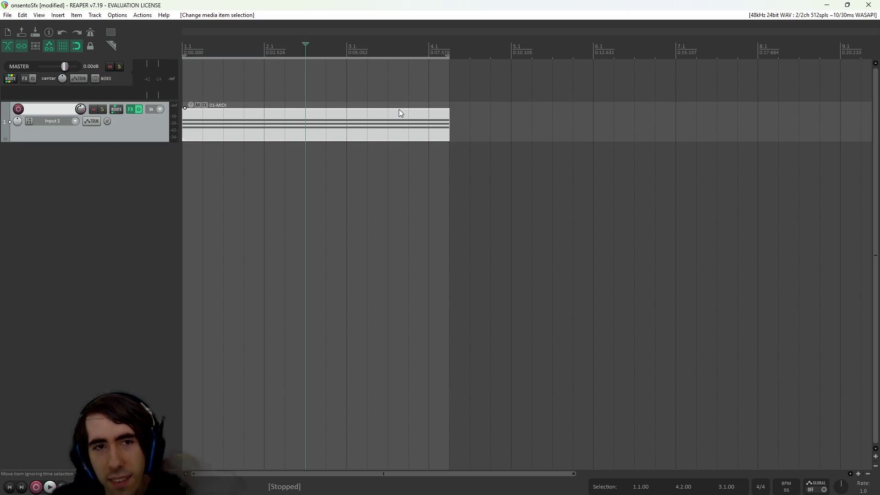
Step: Play the REAPER sketch from bar 4.1 for comparison, then minimize REAPER
{"action": "key", "text": "space"}
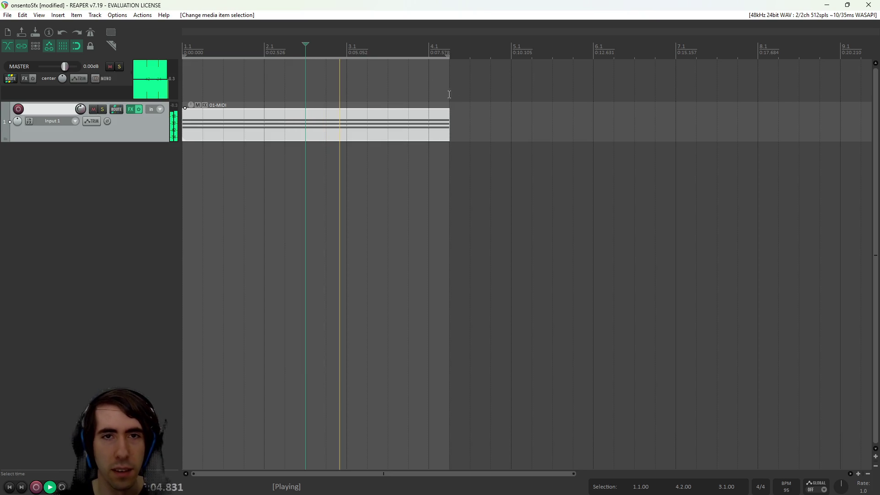
{"action": "left_click", "coordinate": [442, 93]}
{"action": "key", "text": "space"}
{"action": "left_click", "coordinate": [424, 89]}
{"action": "key", "text": "space"}
{"action": "key", "text": "space"}
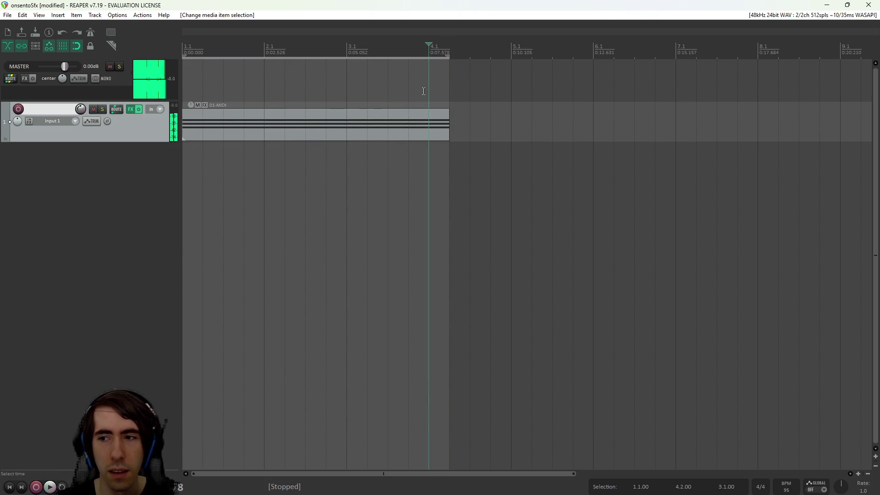
{"action": "left_click", "coordinate": [834, 4]}
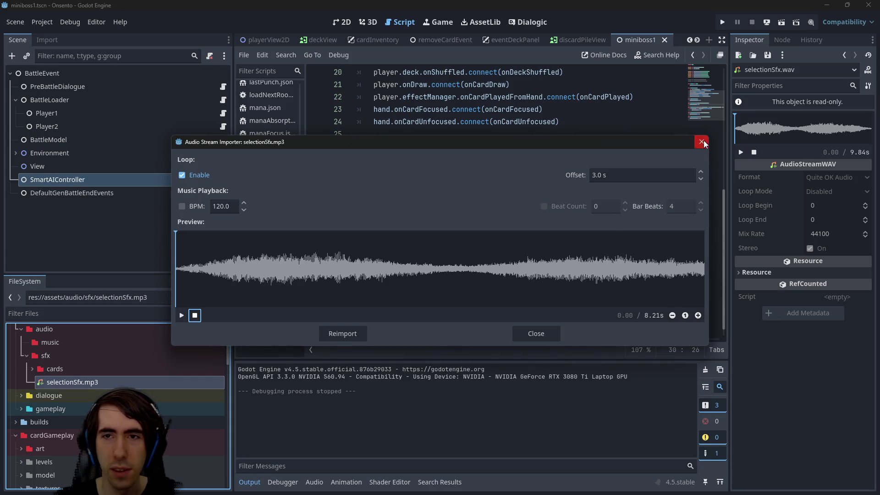
Step: Close the audio import preview and run the miniboss1 battle scene from the 2D view
{"action": "left_click", "coordinate": [702, 143]}
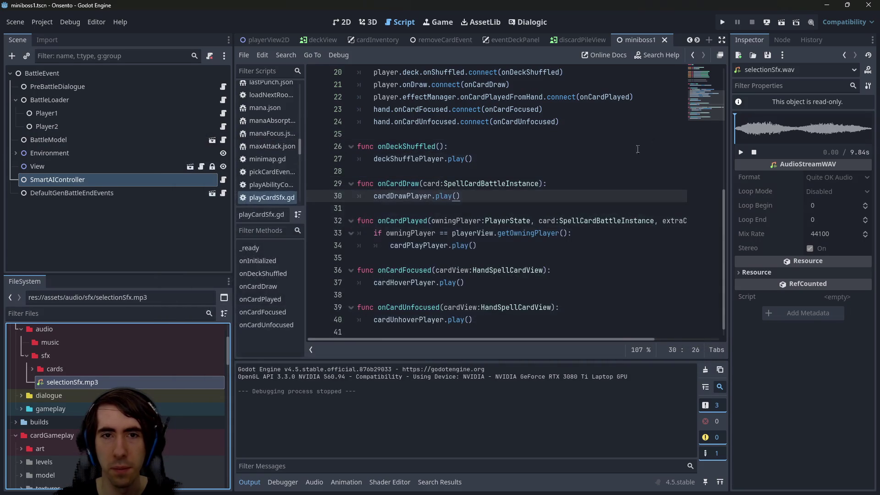
{"action": "left_click", "coordinate": [473, 233]}
{"action": "left_click", "coordinate": [352, 20]}
{"action": "left_click", "coordinate": [781, 22]}
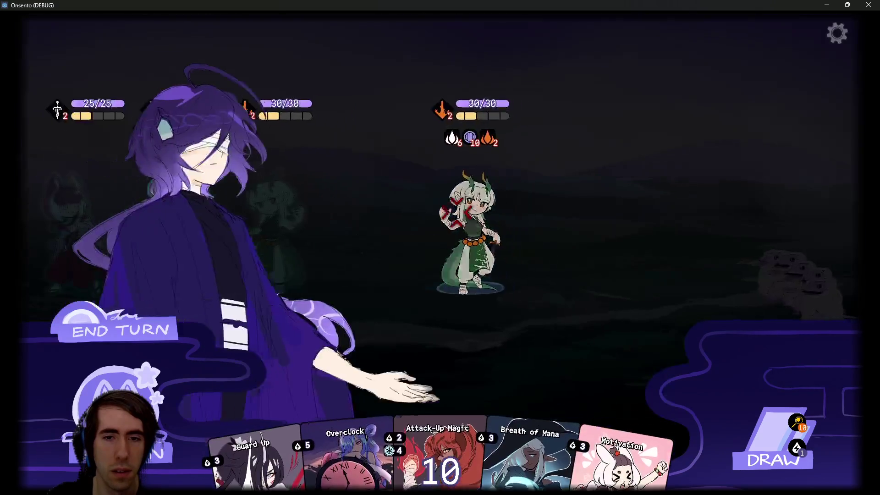
Step: Skip the opening cutscene, draw three cards, and minimize the game window
{"action": "left_click", "coordinate": [747, 443]}
{"action": "left_click", "coordinate": [746, 445]}
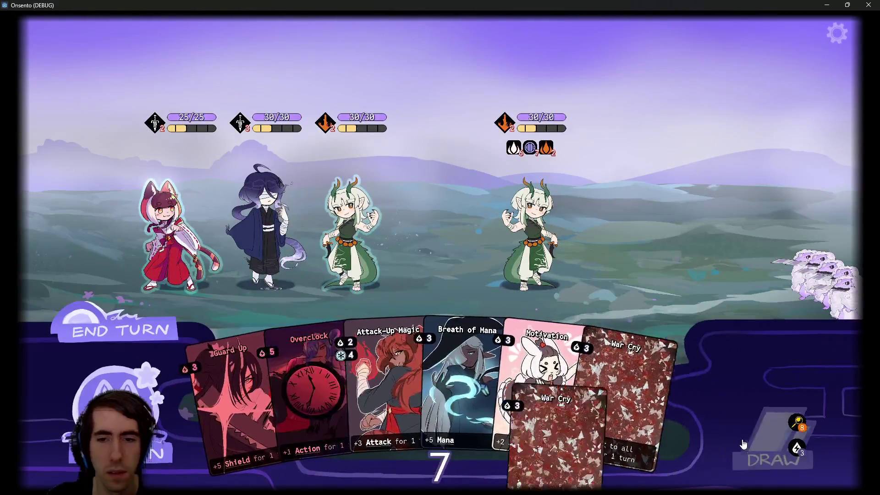
{"action": "left_click", "coordinate": [744, 450]}
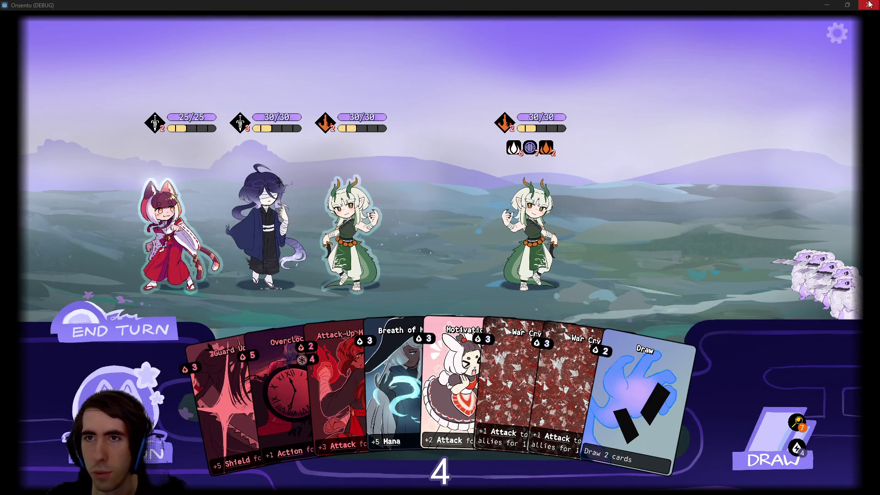
{"action": "left_click", "coordinate": [774, 453]}
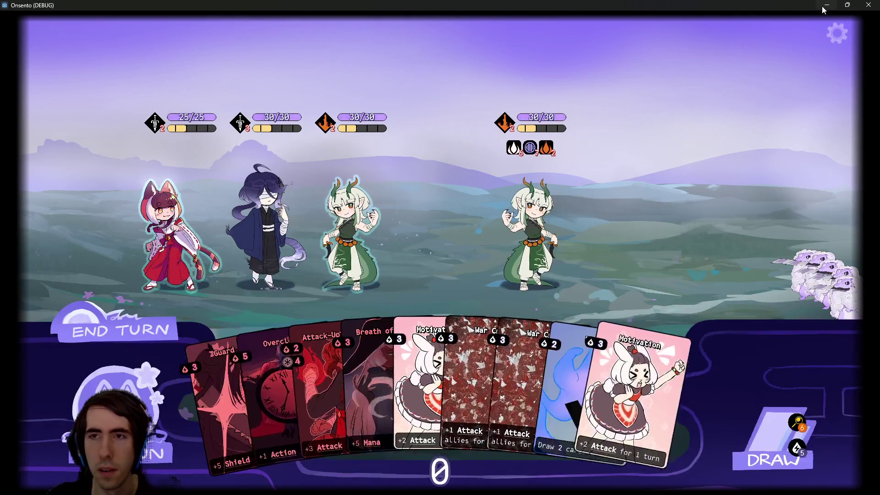
{"action": "left_click", "coordinate": [825, 5]}
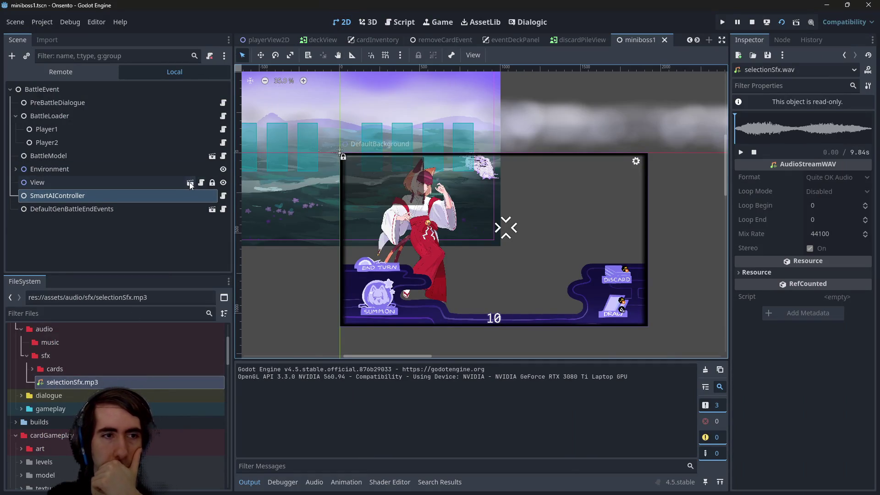
Step: Select the CardDraw player in playerView2D and expand the res://assets/audio/sfx/cards folder
{"action": "left_click", "coordinate": [190, 183]}
{"action": "left_click", "coordinate": [73, 232]}
{"action": "left_click", "coordinate": [73, 227]}
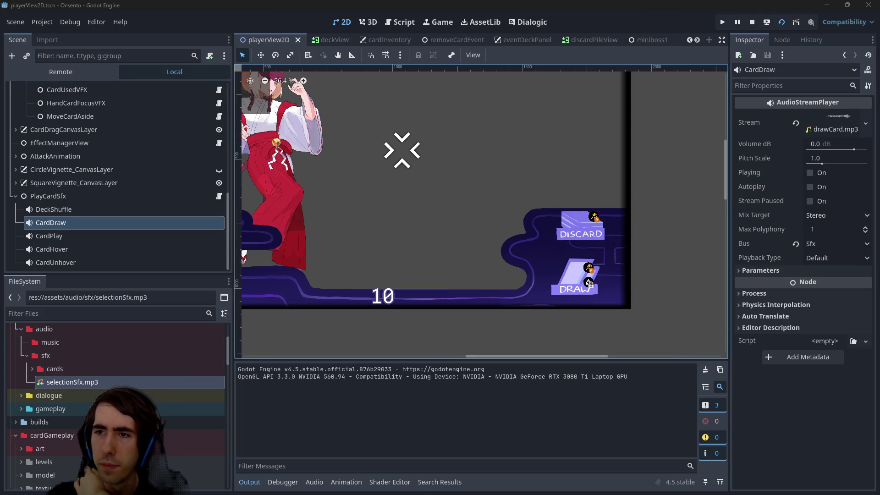
{"action": "left_click", "coordinate": [100, 369]}
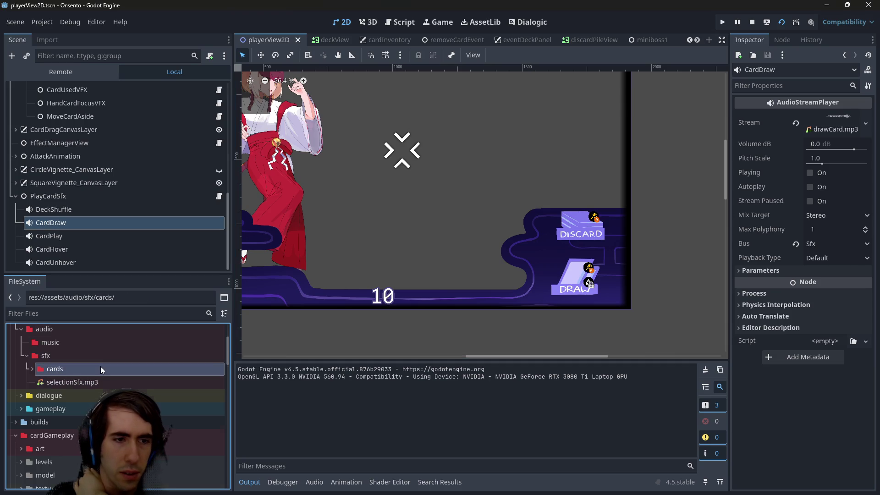
{"action": "right_click", "coordinate": [100, 367]}
{"action": "left_click", "coordinate": [131, 314]}
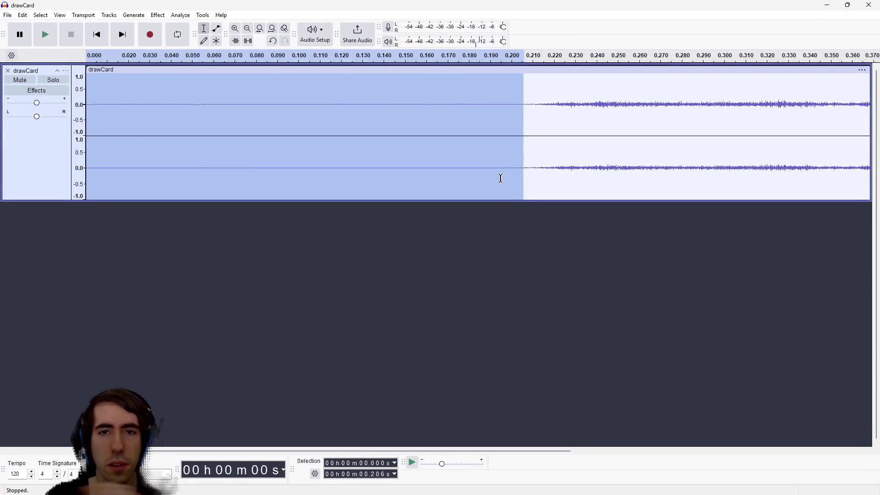
Step: Delete drawCard's leading silence and the quiet tail after 0.222 s, then play it back
{"action": "key", "text": "Delete"}
{"action": "left_click_drag", "start_coordinate": [554, 105], "coordinate": [721, 114]}
{"action": "key", "text": "Delete"}
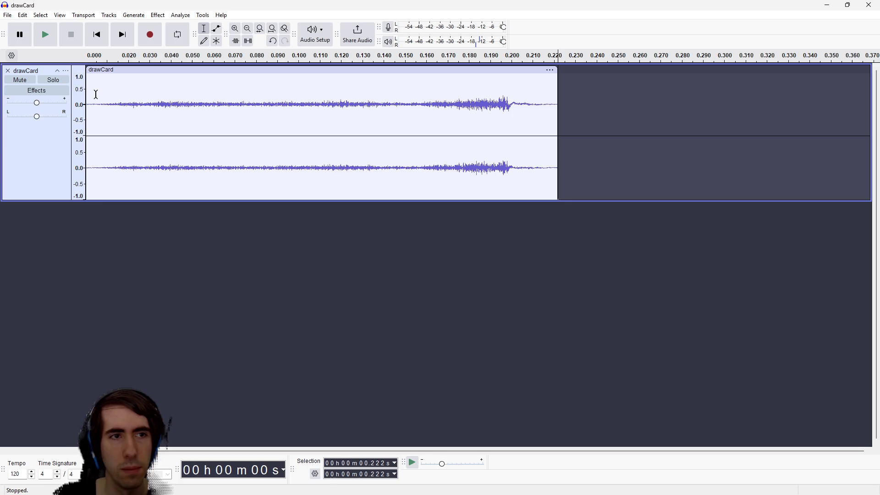
{"action": "left_click_drag", "start_coordinate": [102, 94], "coordinate": [7, 98]}
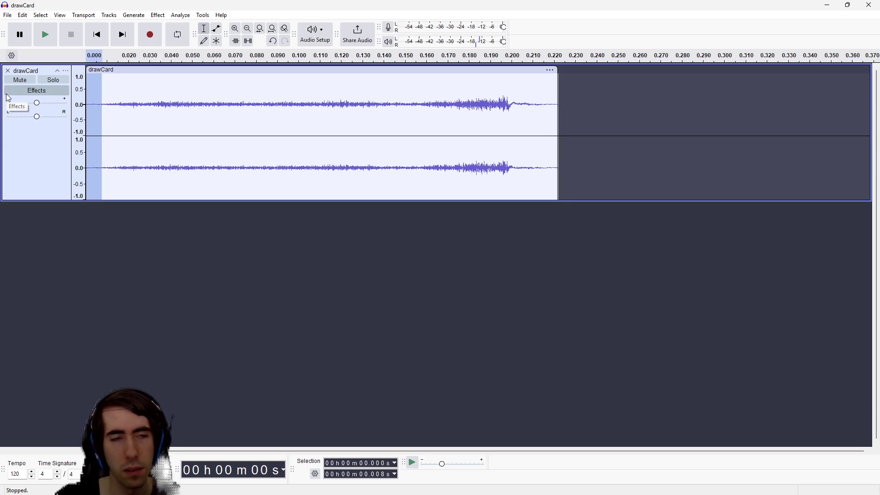
{"action": "key", "text": "Delete"}
{"action": "key", "text": "space"}
{"action": "key", "text": "space"}
{"action": "key", "text": "space"}
{"action": "key", "text": "space"}
{"action": "key", "text": "space"}
{"action": "key", "text": "space"}
{"action": "key", "text": "space"}
{"action": "key", "text": "space"}
{"action": "key", "text": "space"}
{"action": "key", "text": "space"}
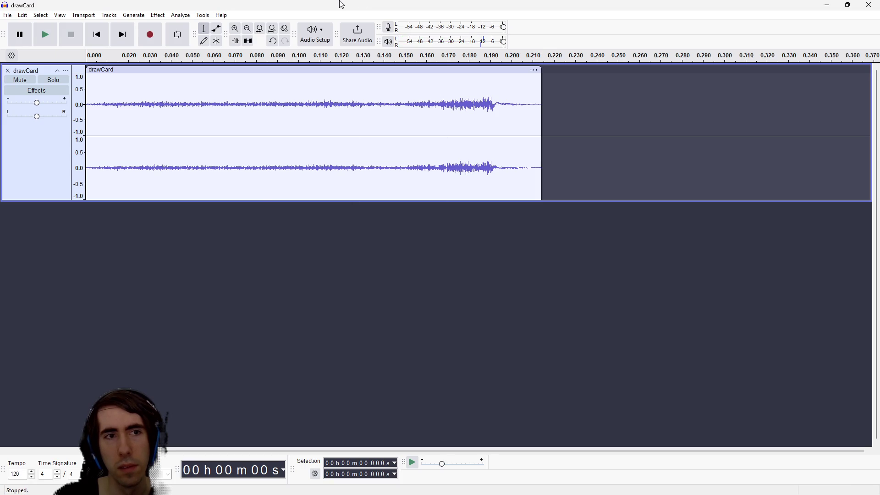
{"action": "key", "text": "space"}
{"action": "key", "text": "space"}
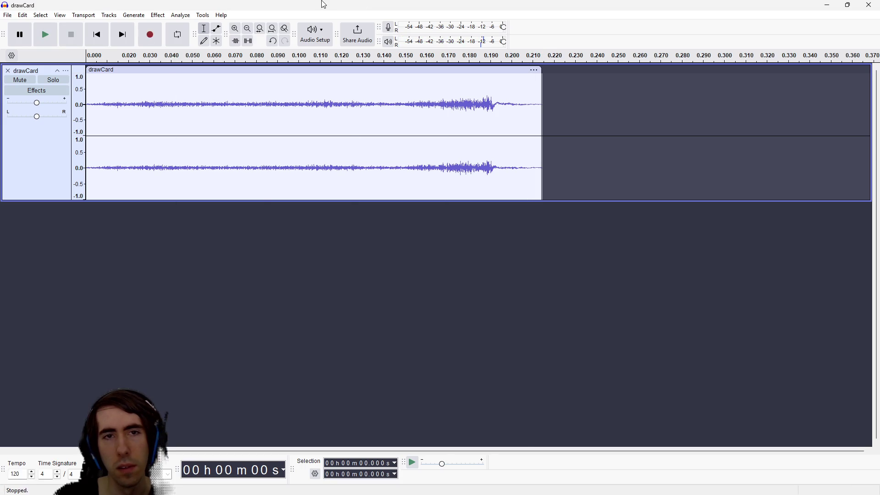
Step: Try cutting the ending from 0.142 s, undo that cut, and return to Godot
{"action": "left_click_drag", "start_coordinate": [548, 101], "coordinate": [389, 115]}
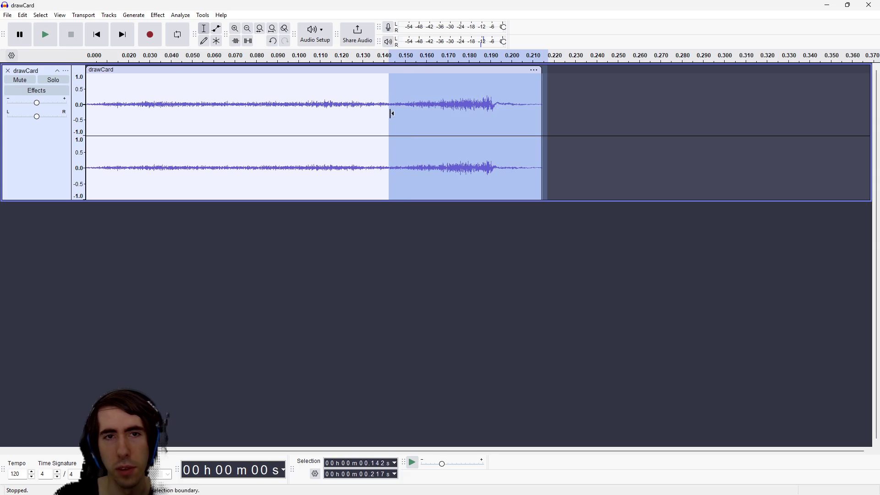
{"action": "key", "text": "Delete"}
{"action": "left_click", "coordinate": [87, 110]}
{"action": "key", "text": "space"}
{"action": "key", "text": "space"}
{"action": "key", "text": "space"}
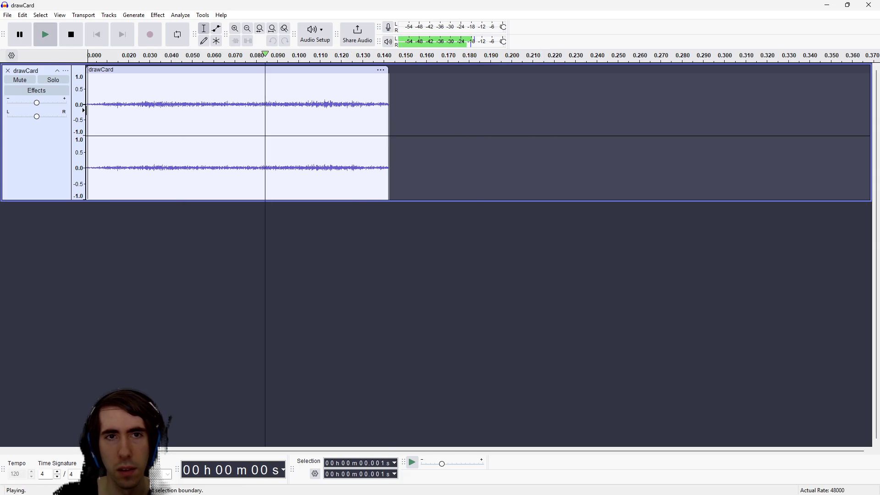
{"action": "key", "text": "ctrl+z"}
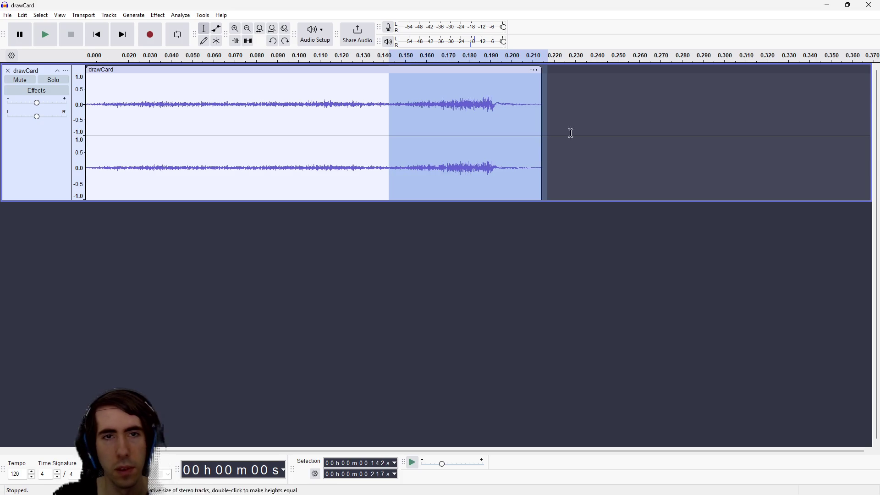
{"action": "key", "text": "alt+Tab"}
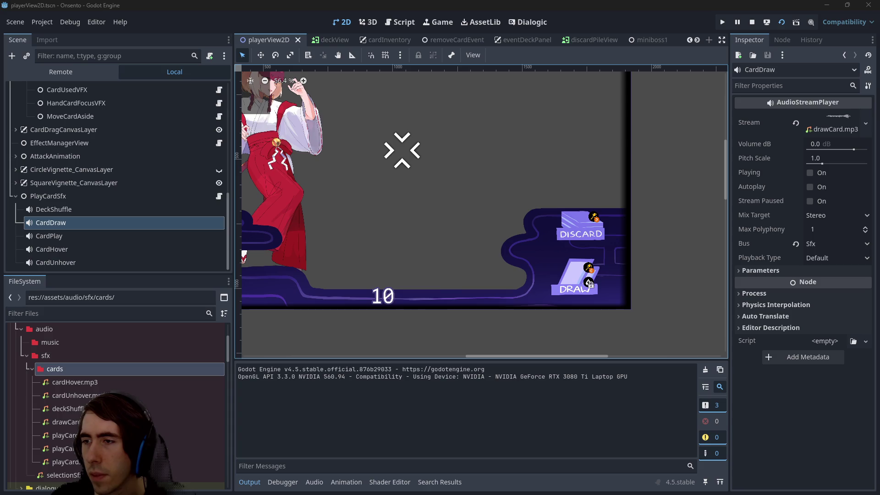
Step: Bring the miniboss1 battle scene back up in the editor
{"action": "left_click", "coordinate": [642, 39]}
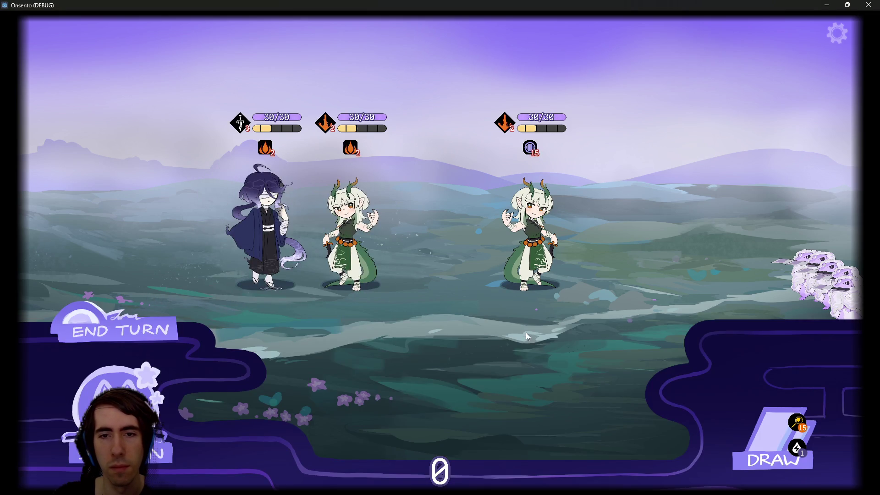
Step: Draw cards, play Draw and Breath of Mana on characters, and end the turn
{"action": "left_click", "coordinate": [755, 426]}
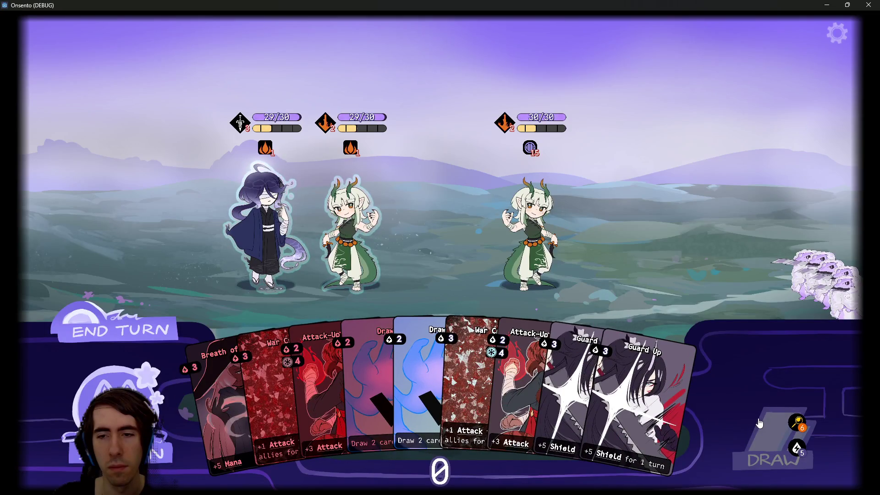
{"action": "left_click", "coordinate": [138, 318]}
{"action": "left_click", "coordinate": [259, 365]}
{"action": "left_click", "coordinate": [251, 285]}
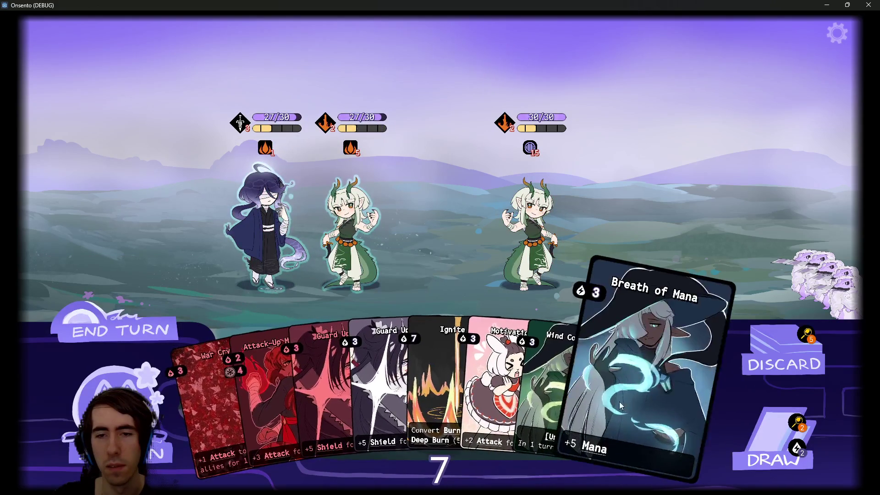
{"action": "left_click", "coordinate": [619, 401]}
{"action": "left_click", "coordinate": [320, 233]}
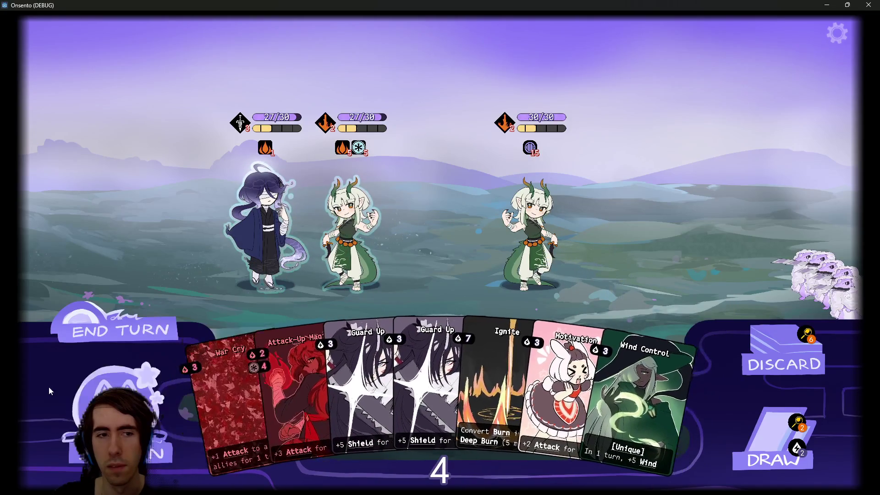
{"action": "left_click", "coordinate": [117, 331]}
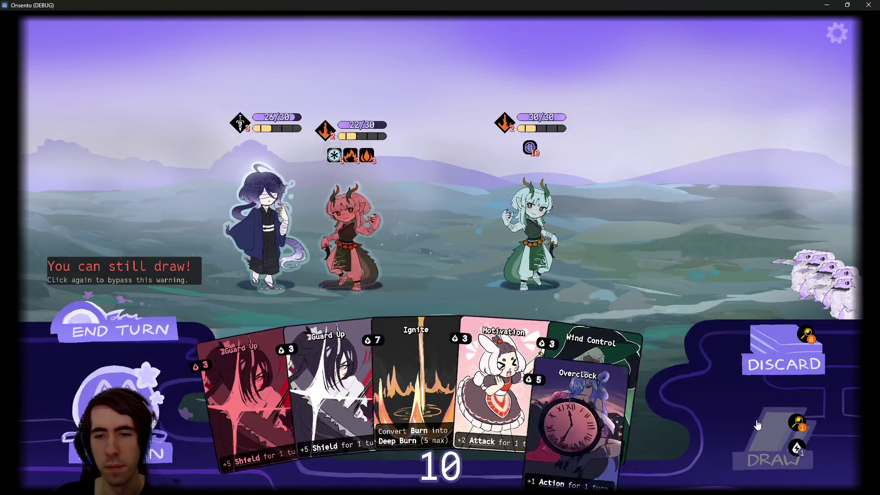
Step: Draw again, play Motivation on the middle character, and draw one more card
{"action": "left_click", "coordinate": [757, 428]}
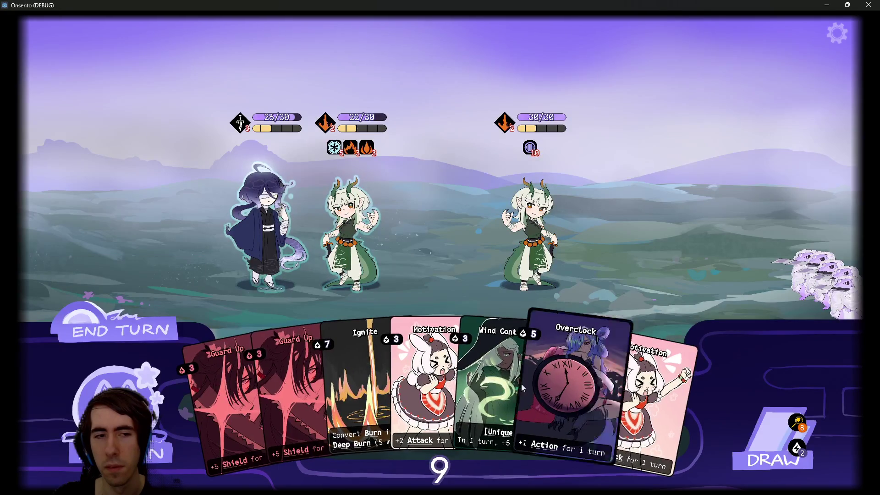
{"action": "left_click", "coordinate": [642, 399]}
{"action": "left_click", "coordinate": [336, 226]}
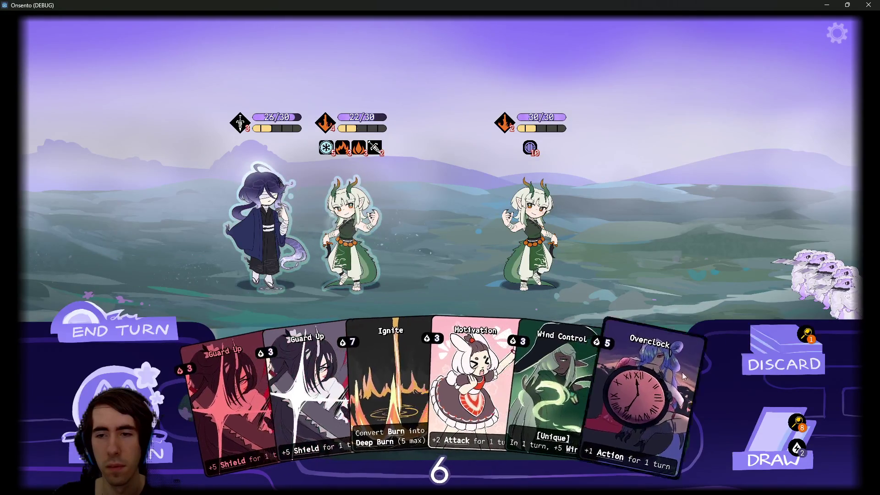
{"action": "left_click", "coordinate": [743, 417]}
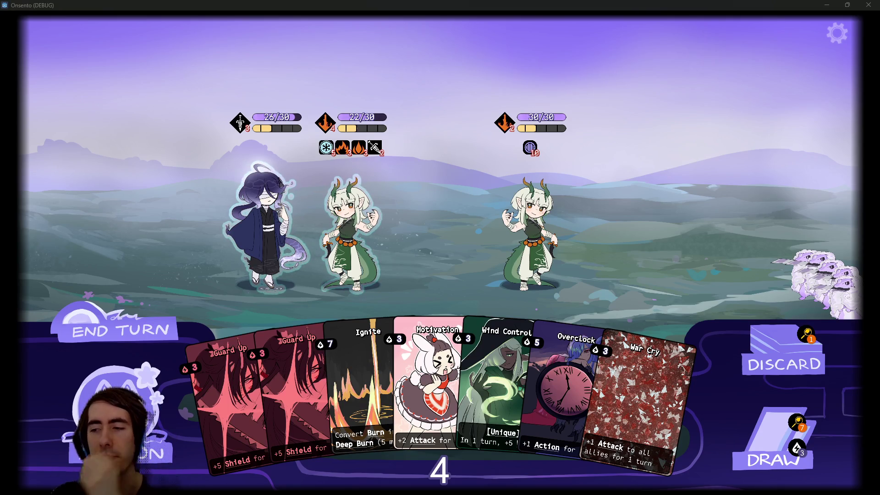
{"action": "key", "text": "alt+Tab"}
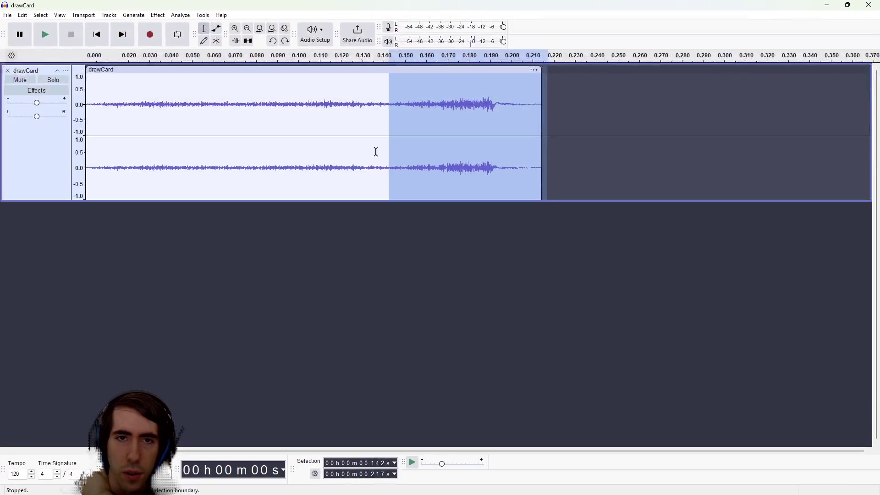
Step: Select the whole drawCard clip, try Change Speed and Pitch, and cancel it
{"action": "double_click", "coordinate": [365, 158]}
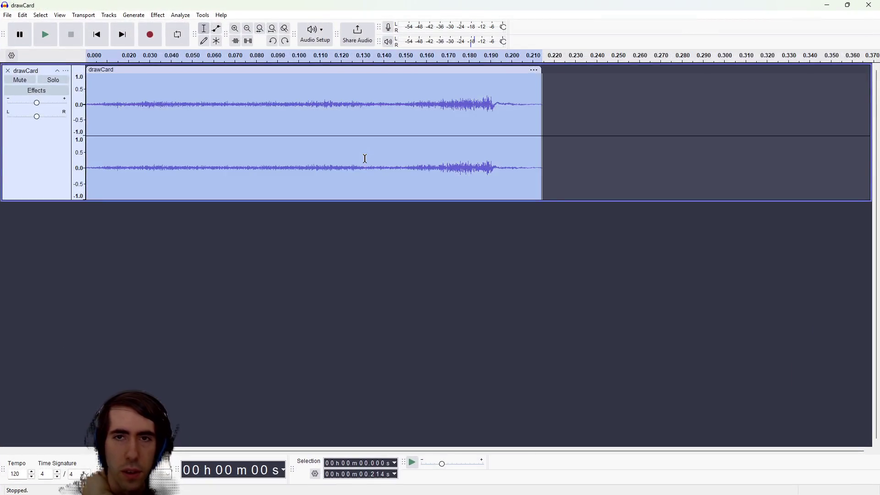
{"action": "left_click", "coordinate": [152, 17]}
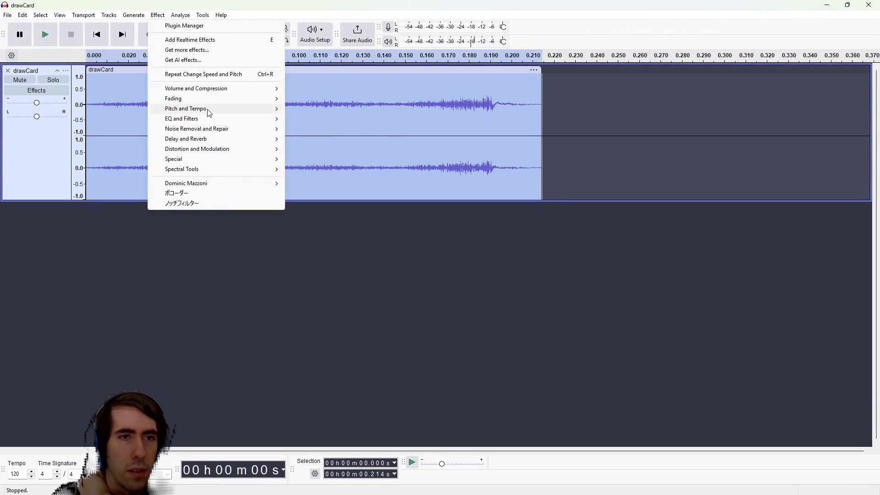
{"action": "mouse_move", "coordinate": [208, 110]}
{"action": "left_click", "coordinate": [338, 119]}
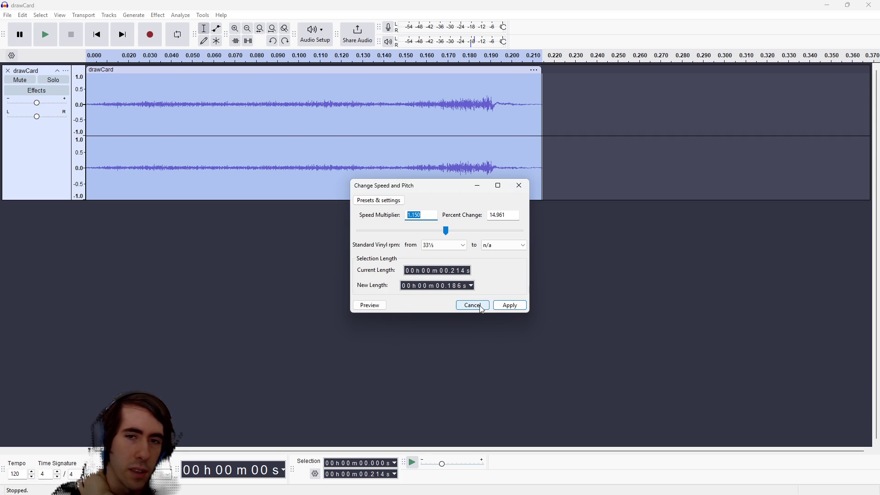
{"action": "left_click", "coordinate": [451, 246]}
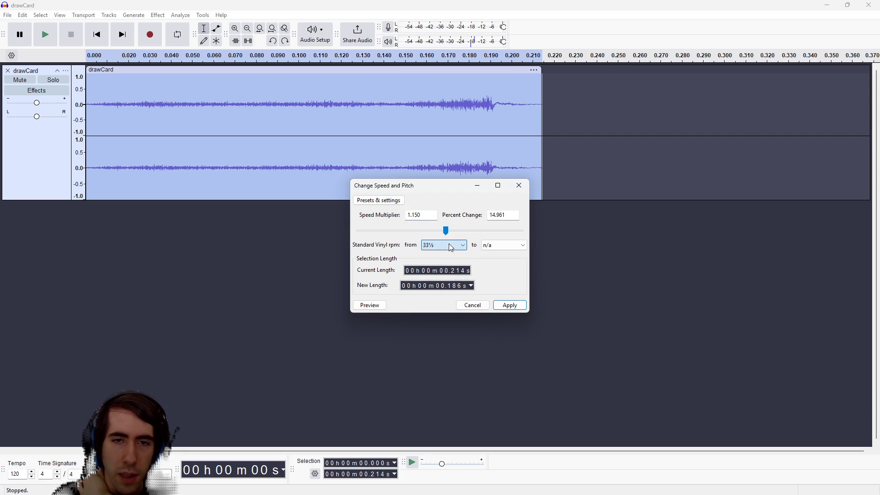
{"action": "left_click", "coordinate": [467, 305]}
Step: Bring up Effect > Pitch and Tempo > Change Tempo for the clip
{"action": "left_click", "coordinate": [158, 15]}
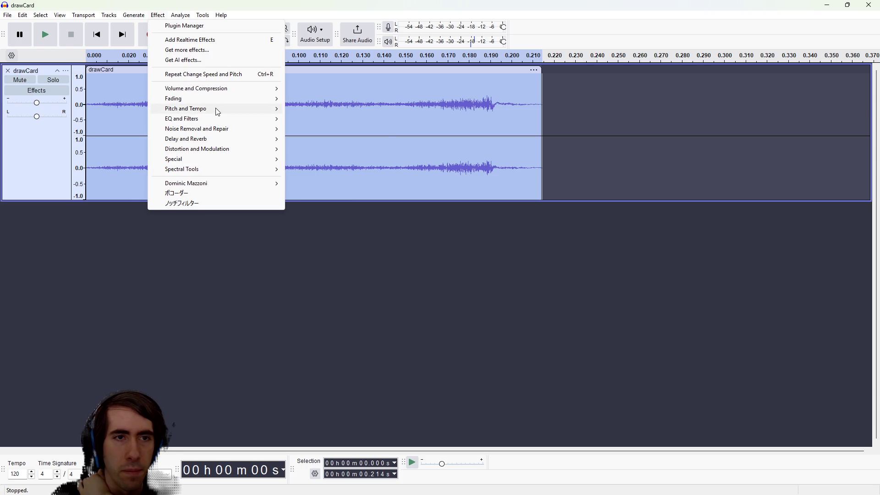
{"action": "mouse_move", "coordinate": [218, 112]}
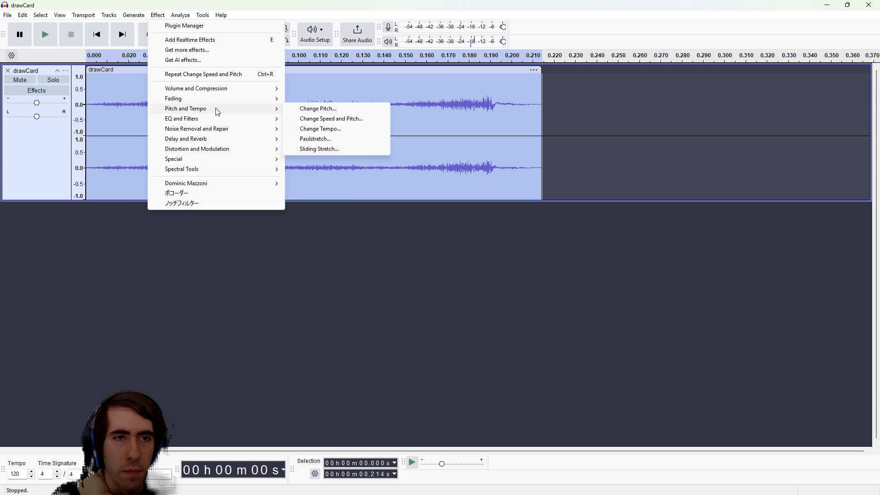
{"action": "left_click", "coordinate": [318, 130]}
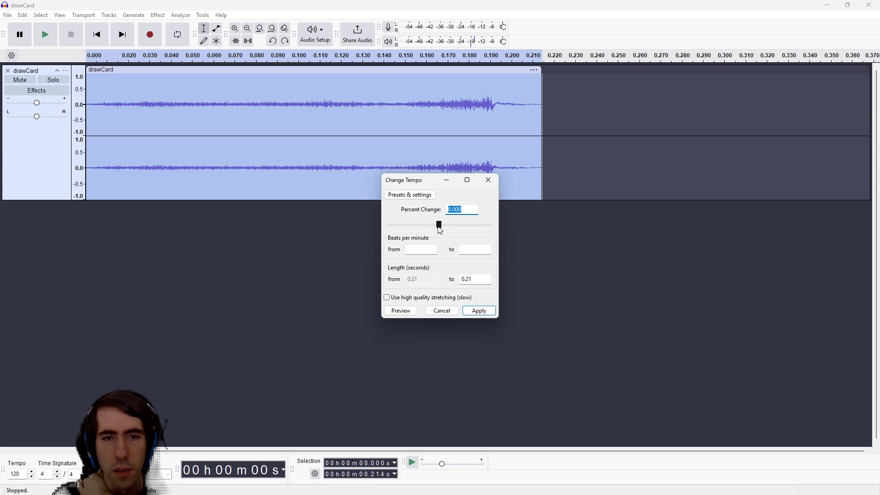
Step: Preview the clip about 25% faster, then with the tempo change eased toward zero
{"action": "mouse_move", "coordinate": [439, 227]}
{"action": "left_mouse_down"}
{"action": "mouse_move", "coordinate": [474, 225]}
{"action": "mouse_move", "coordinate": [467, 224]}
{"action": "left_mouse_up"}
{"action": "left_click", "coordinate": [411, 311]}
{"action": "left_click", "coordinate": [401, 310]}
{"action": "left_click", "coordinate": [416, 311]}
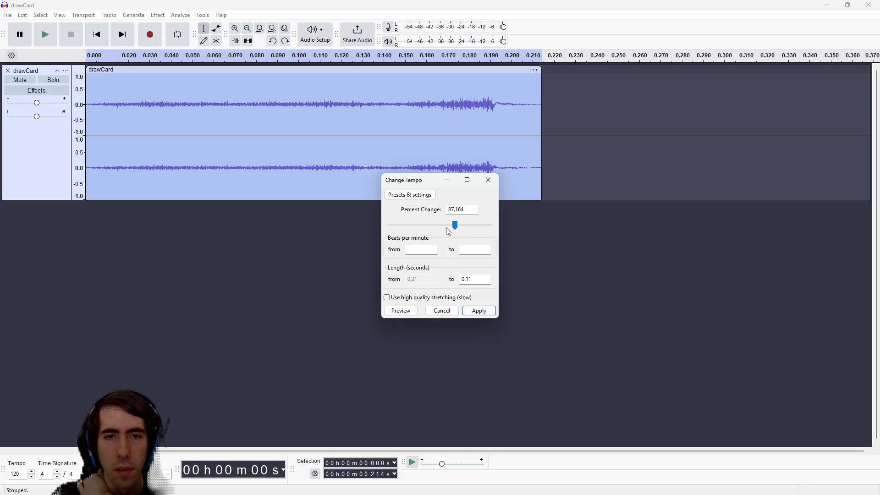
{"action": "left_click", "coordinate": [411, 310]}
{"action": "left_click_drag", "start_coordinate": [444, 226], "coordinate": [438, 226]}
{"action": "left_click", "coordinate": [401, 310]}
Step: Preview tempos of about 15%, 62% and 46% with high quality stretching, then close without applying
{"action": "left_click_drag", "start_coordinate": [439, 227], "coordinate": [452, 231]}
{"action": "left_click", "coordinate": [400, 310]}
{"action": "left_click", "coordinate": [401, 310]}
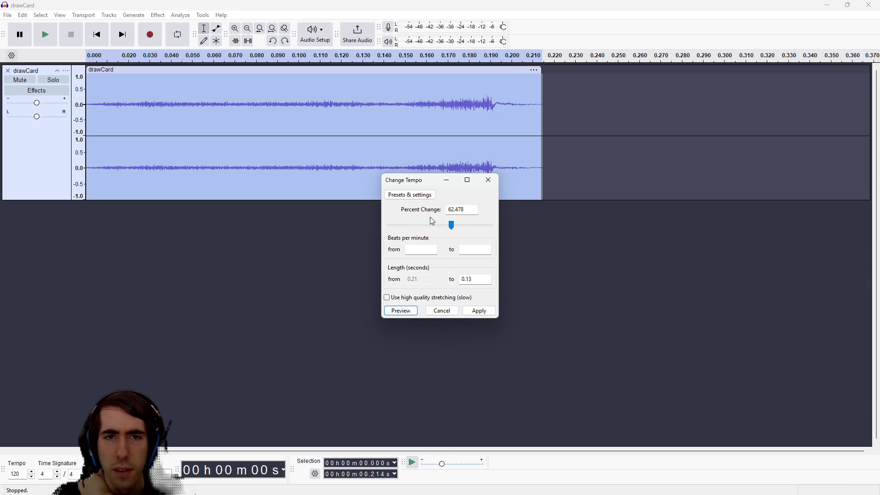
{"action": "left_click", "coordinate": [402, 311]}
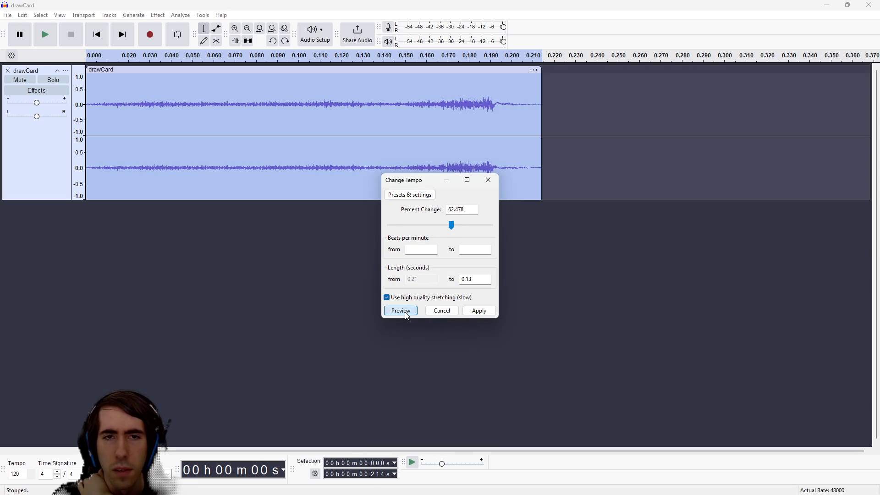
{"action": "left_click", "coordinate": [406, 315]}
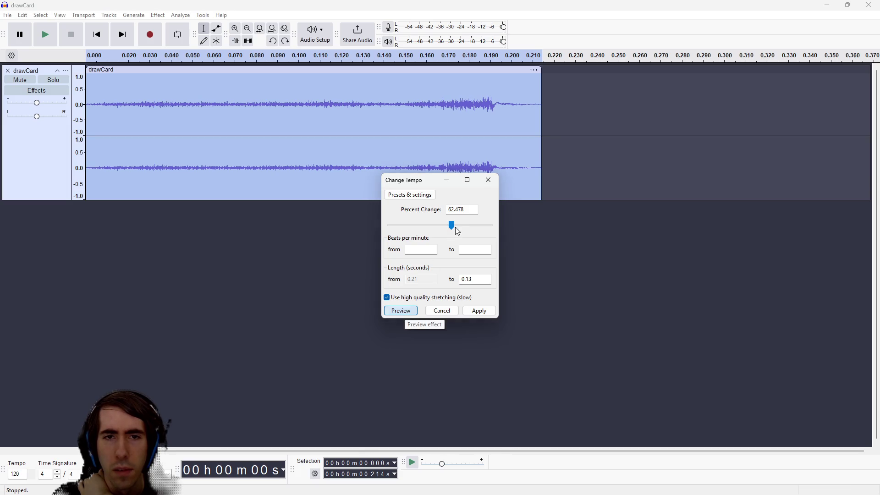
{"action": "left_click_drag", "start_coordinate": [451, 224], "coordinate": [449, 224]}
{"action": "left_click", "coordinate": [401, 311]}
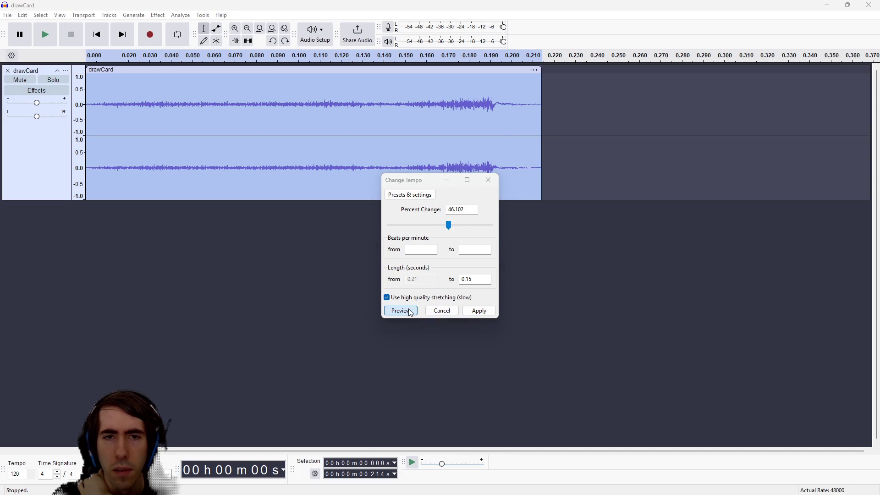
{"action": "left_click", "coordinate": [489, 181]}
{"action": "left_click", "coordinate": [139, 108]}
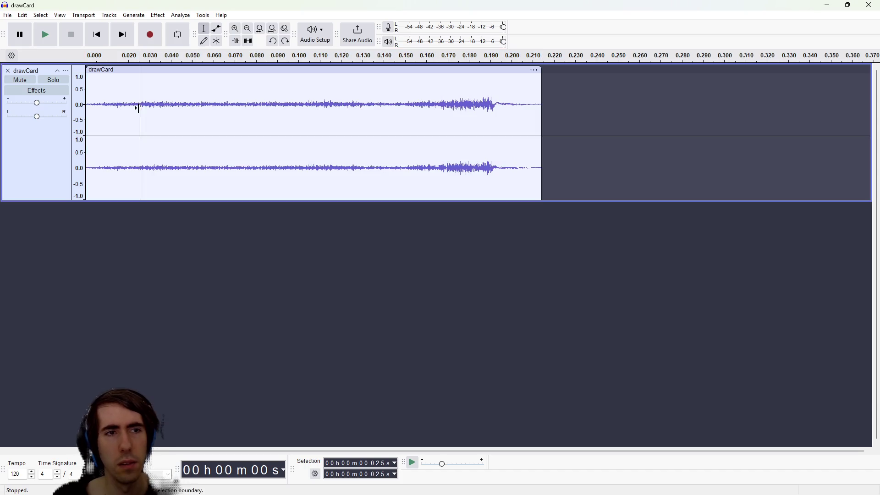
Step: Play the clip, trim its first 0.073 s, then try cutting 0.051 s more and undo it
{"action": "left_click_drag", "start_coordinate": [121, 104], "coordinate": [71, 102]}
{"action": "left_click", "coordinate": [92, 100]}
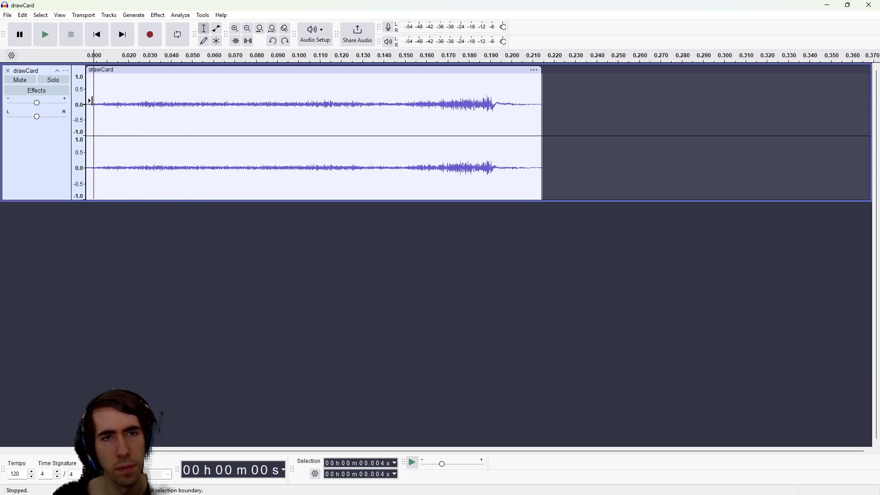
{"action": "key", "text": "space"}
{"action": "key", "text": "space"}
{"action": "key", "text": "space"}
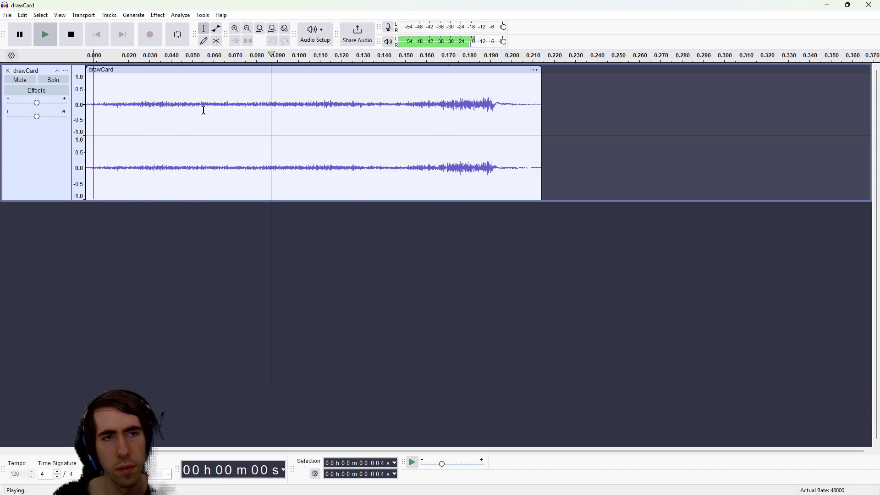
{"action": "left_click_drag", "start_coordinate": [242, 110], "coordinate": [4, 112]}
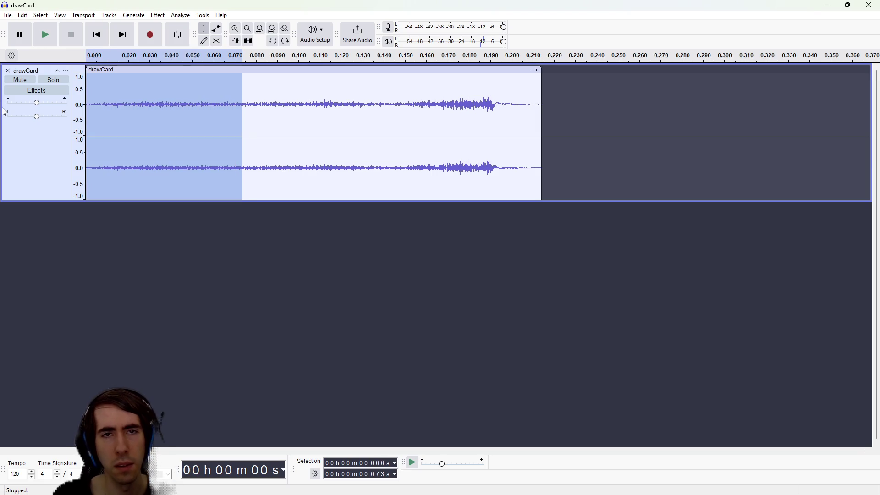
{"action": "key", "text": "Delete"}
{"action": "key", "text": "space"}
{"action": "key", "text": "space"}
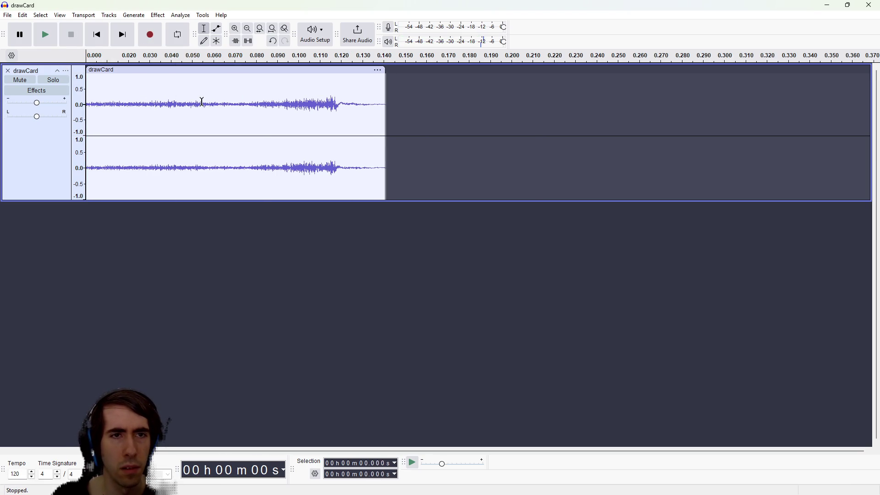
{"action": "left_click_drag", "start_coordinate": [195, 102], "coordinate": [3, 111]}
{"action": "key", "text": "Delete"}
{"action": "key", "text": "space"}
{"action": "key", "text": "space"}
{"action": "key", "text": "ctrl+z"}
Step: Try trimming 0.029 s and undo it, then delete the first 0.017 s instead
{"action": "left_click_drag", "start_coordinate": [147, 97], "coordinate": [87, 94]}
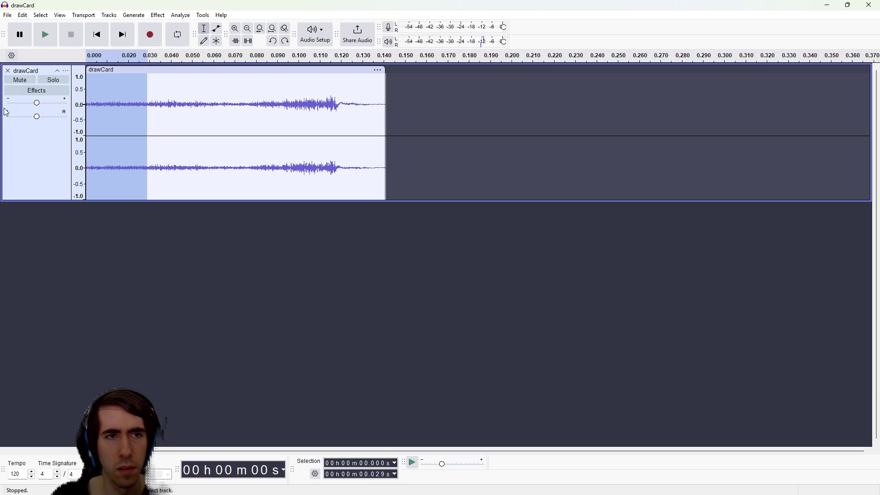
{"action": "key", "text": "Delete"}
{"action": "key", "text": "space"}
{"action": "key", "text": "space"}
{"action": "key", "text": "space"}
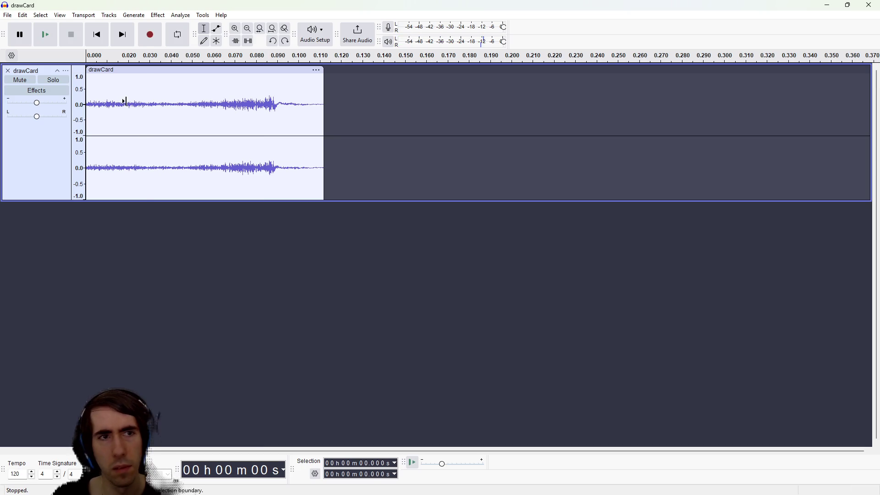
{"action": "key", "text": "ctrl+z"}
{"action": "left_click", "coordinate": [126, 103]}
{"action": "left_click_drag", "start_coordinate": [121, 105], "coordinate": [2, 140]}
{"action": "key", "text": "Delete"}
{"action": "key", "text": "space"}
{"action": "key", "text": "space"}
Step: Select just the first 0.008 s at the start of the clip
{"action": "left_click_drag", "start_coordinate": [113, 118], "coordinate": [3, 111]}
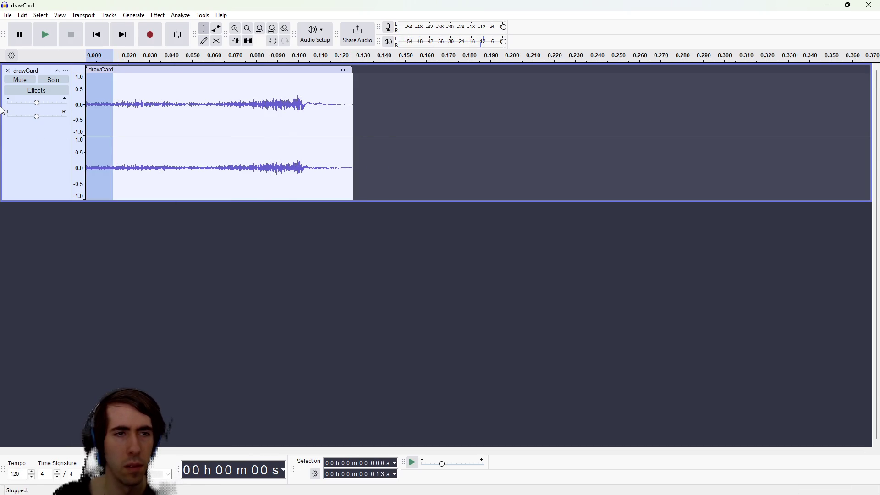
{"action": "left_click", "coordinate": [123, 122]}
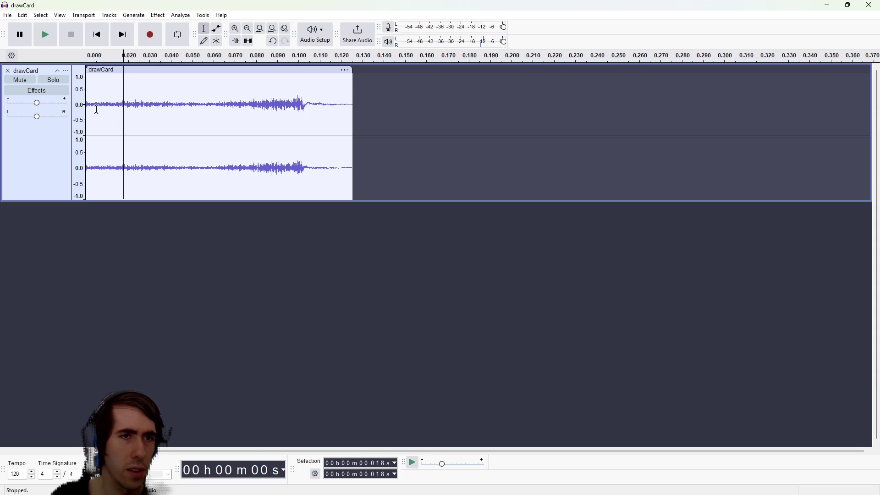
{"action": "left_click_drag", "start_coordinate": [117, 111], "coordinate": [3, 115]}
{"action": "left_click", "coordinate": [158, 104]}
{"action": "left_click_drag", "start_coordinate": [126, 105], "coordinate": [2, 110]}
{"action": "left_click", "coordinate": [110, 106]}
{"action": "left_click_drag", "start_coordinate": [103, 106], "coordinate": [3, 111]}
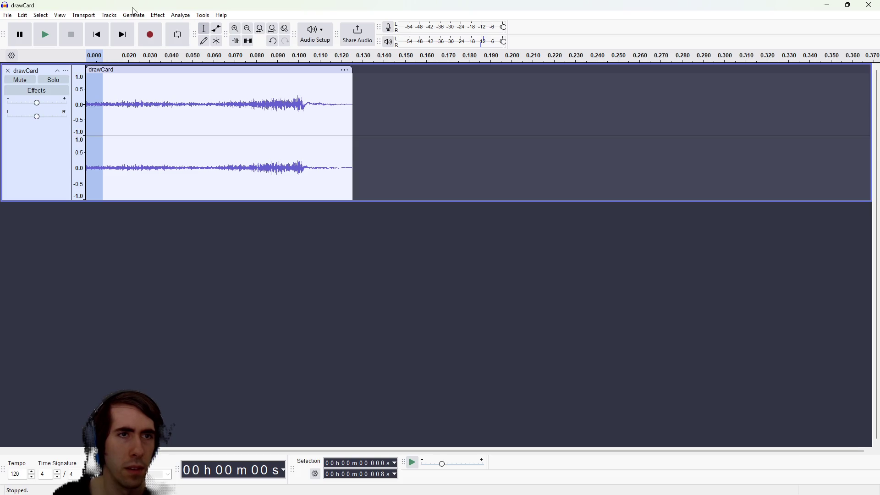
{"action": "left_click", "coordinate": [117, 16]}
Step: Apply Fading > Fade In to the selected first 0.008 s of the clip
{"action": "mouse_move", "coordinate": [157, 15]}
{"action": "mouse_move", "coordinate": [197, 109]}
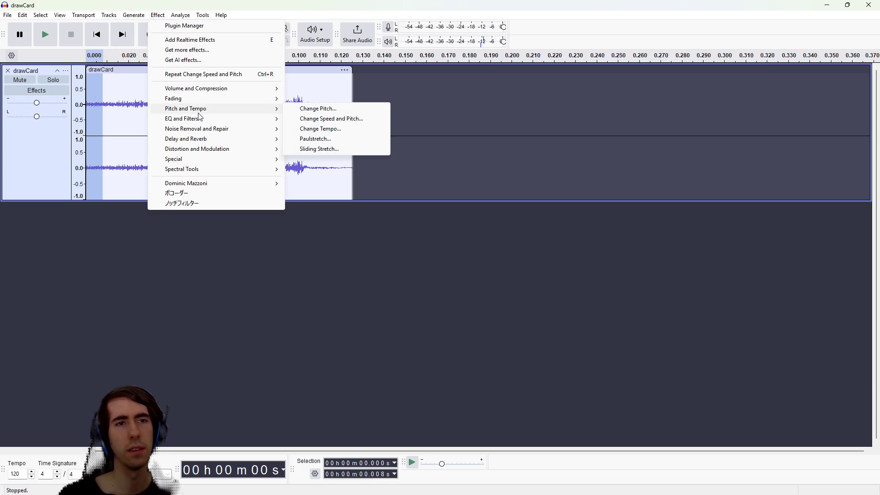
{"action": "mouse_move", "coordinate": [215, 140]}
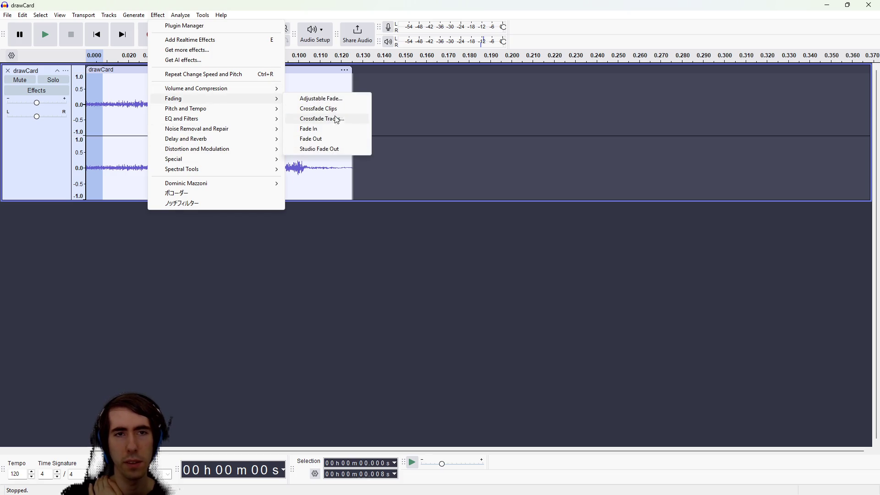
{"action": "left_click", "coordinate": [321, 130]}
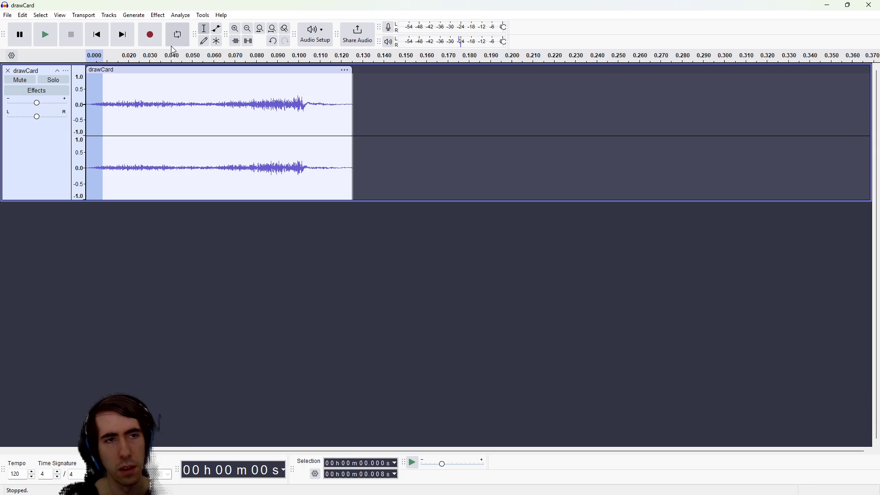
Step: Play the faded-in clip from the start twice, then return to the game
{"action": "left_click", "coordinate": [131, 82]}
{"action": "left_click", "coordinate": [89, 84]}
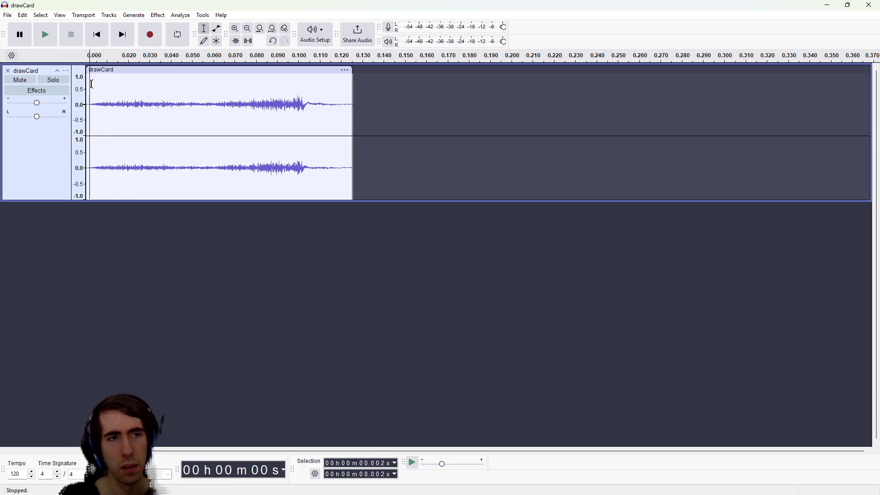
{"action": "key", "text": "space"}
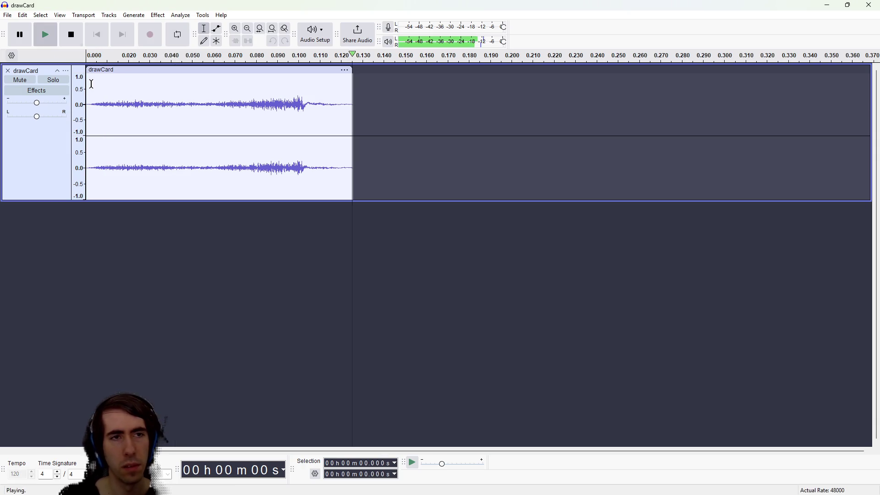
{"action": "key", "text": "space"}
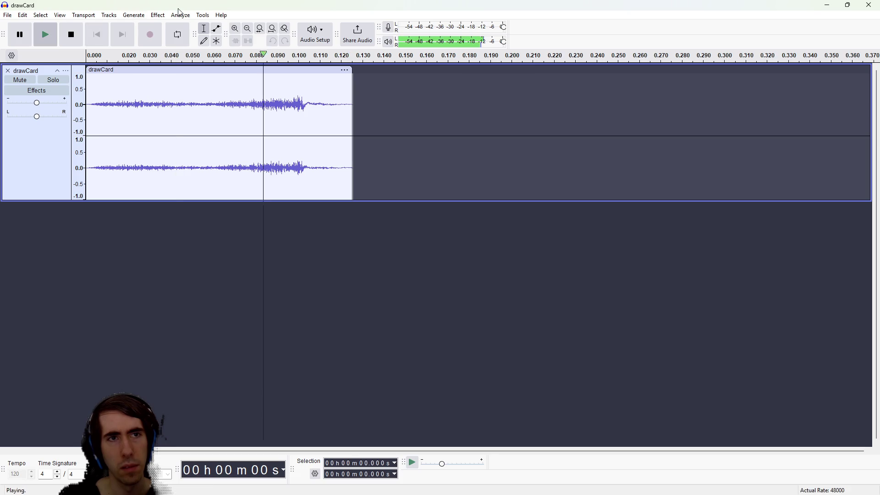
{"action": "key", "text": "alt+Tab"}
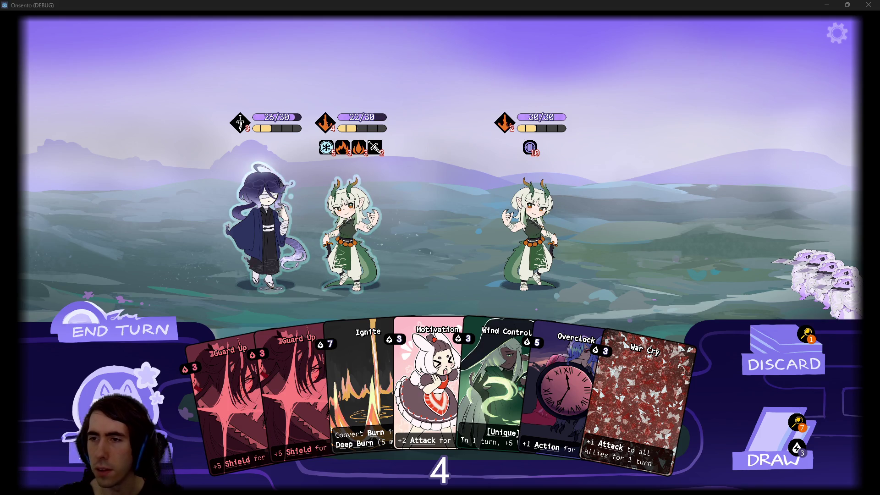
Step: Rerun the scene, draw four cards, check the bench, and play the Draw card
{"action": "left_click", "coordinate": [868, 4]}
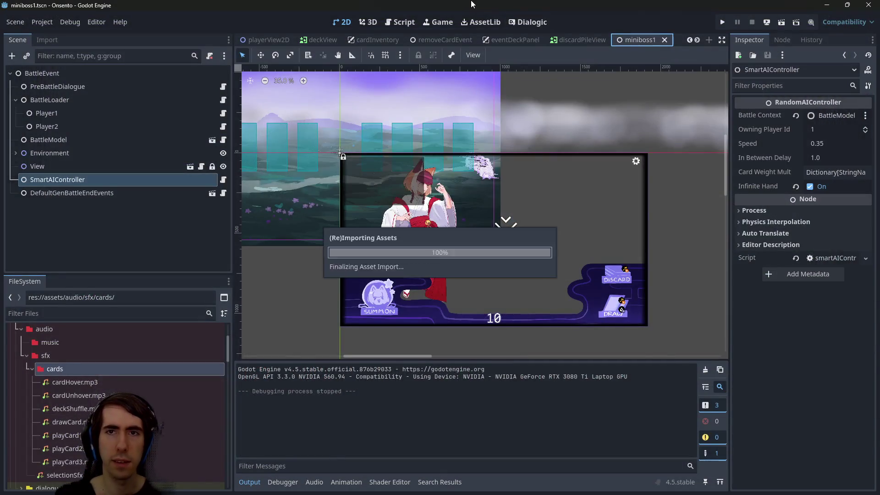
{"action": "left_click", "coordinate": [781, 22]}
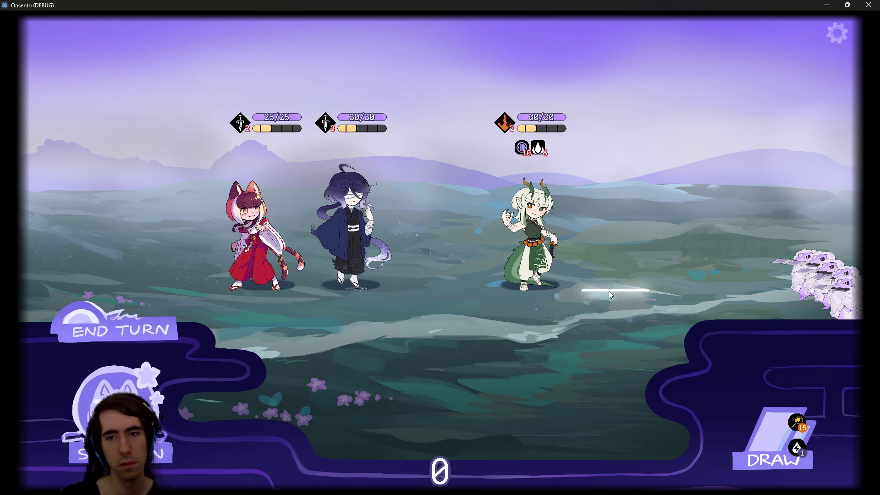
{"action": "left_click", "coordinate": [764, 445]}
{"action": "left_click", "coordinate": [764, 445]}
{"action": "left_click", "coordinate": [763, 445]}
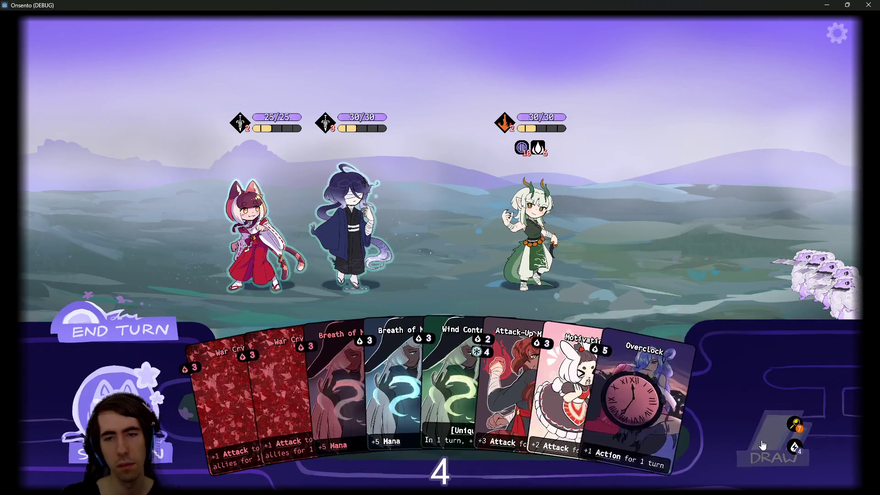
{"action": "left_click", "coordinate": [763, 444]}
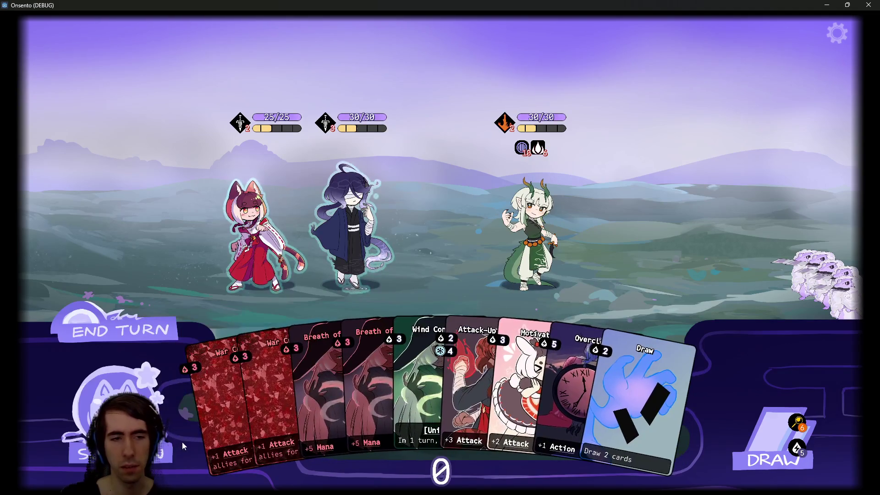
{"action": "left_click", "coordinate": [183, 441]}
{"action": "left_click", "coordinate": [198, 430]}
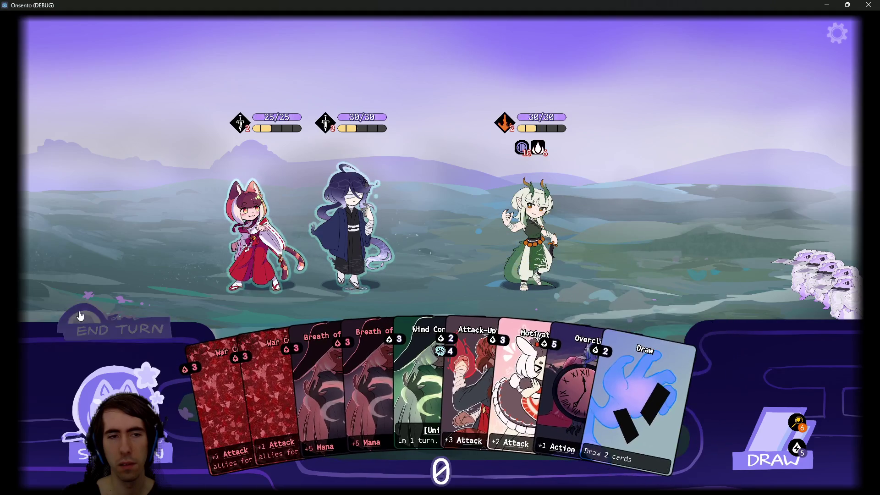
{"action": "left_click", "coordinate": [120, 331]}
{"action": "left_click_drag", "start_coordinate": [614, 394], "coordinate": [483, 251]}
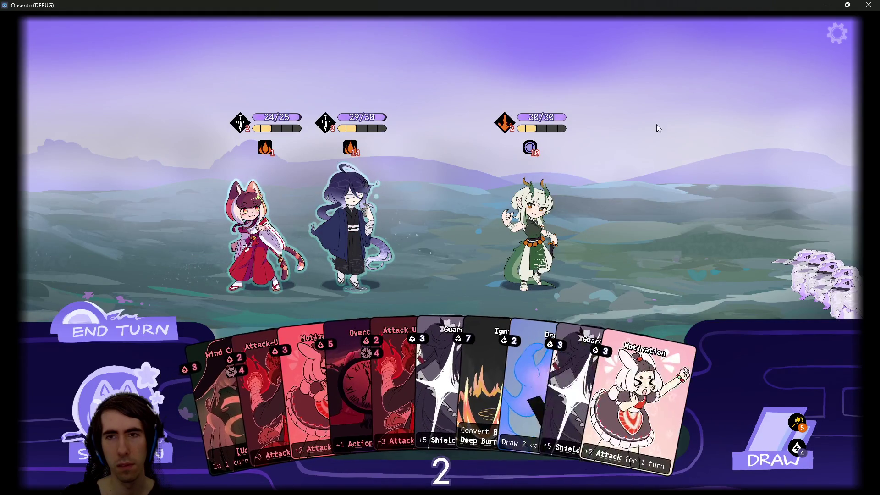
Step: Restart the battle, place the dark-haired and green-haired girls on the field, and start
{"action": "left_click", "coordinate": [839, 34]}
{"action": "left_click", "coordinate": [728, 87]}
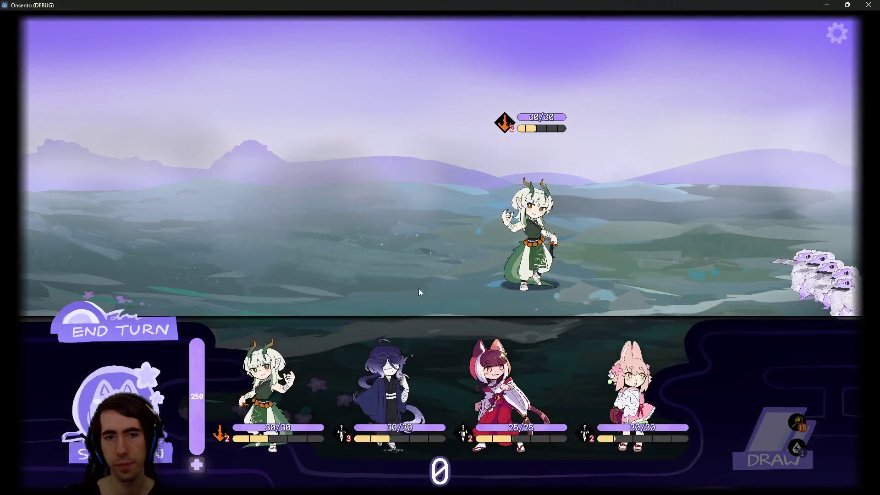
{"action": "mouse_move", "coordinate": [265, 383]}
{"action": "left_mouse_down"}
{"action": "mouse_move", "coordinate": [324, 206]}
{"action": "mouse_move", "coordinate": [625, 383]}
{"action": "mouse_move", "coordinate": [365, 216]}
{"action": "left_mouse_up"}
{"action": "mouse_move", "coordinate": [571, 394]}
{"action": "left_mouse_down"}
{"action": "mouse_move", "coordinate": [530, 392]}
{"action": "mouse_move", "coordinate": [266, 229]}
{"action": "left_mouse_up"}
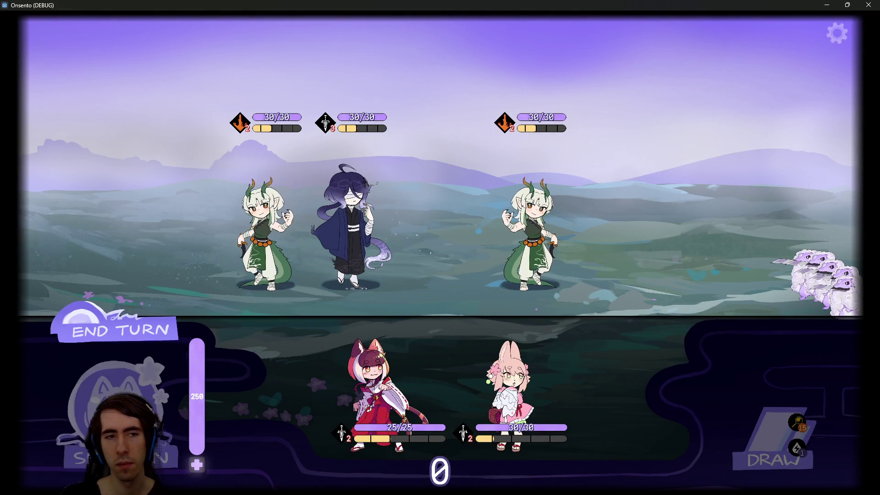
{"action": "left_click", "coordinate": [152, 398]}
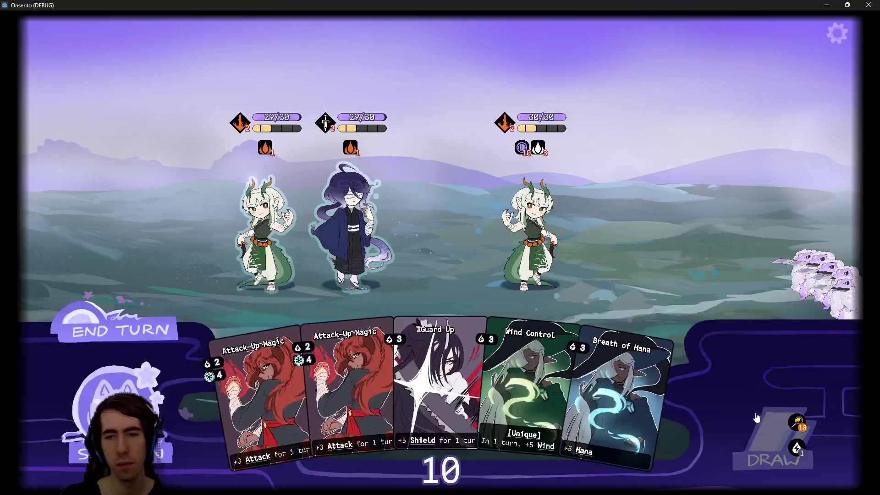
Step: Draw four cards, try playing Breath of Mana and War Cry, and end the turn
{"action": "left_click", "coordinate": [759, 421]}
{"action": "left_click", "coordinate": [760, 421]}
{"action": "left_click", "coordinate": [760, 421]}
{"action": "left_click", "coordinate": [760, 421]}
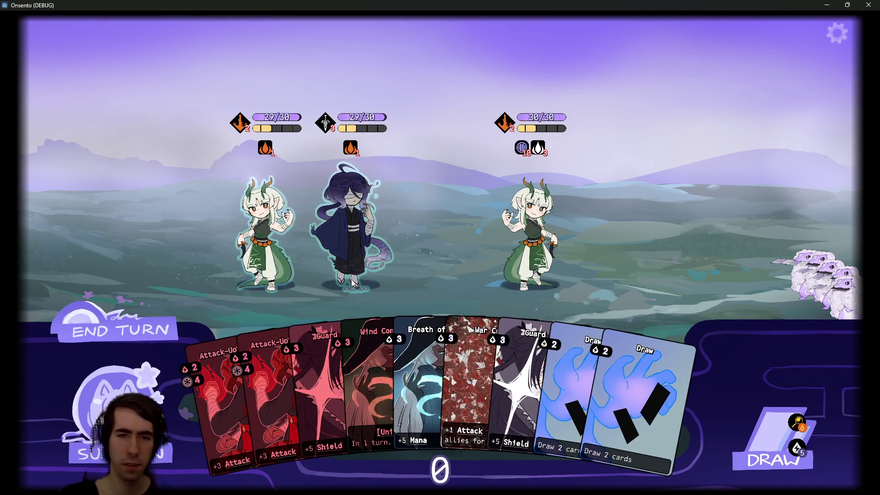
{"action": "mouse_move", "coordinate": [423, 362]}
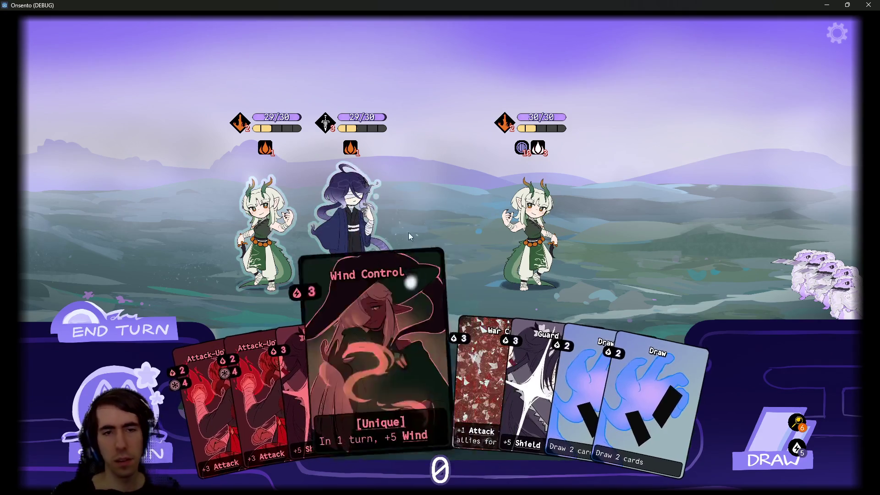
{"action": "mouse_move", "coordinate": [420, 362]}
{"action": "left_mouse_down"}
{"action": "mouse_move", "coordinate": [642, 138]}
{"action": "mouse_move", "coordinate": [683, 115]}
{"action": "left_mouse_up"}
{"action": "left_click_drag", "start_coordinate": [472, 367], "coordinate": [794, 85]}
{"action": "mouse_move", "coordinate": [598, 387]}
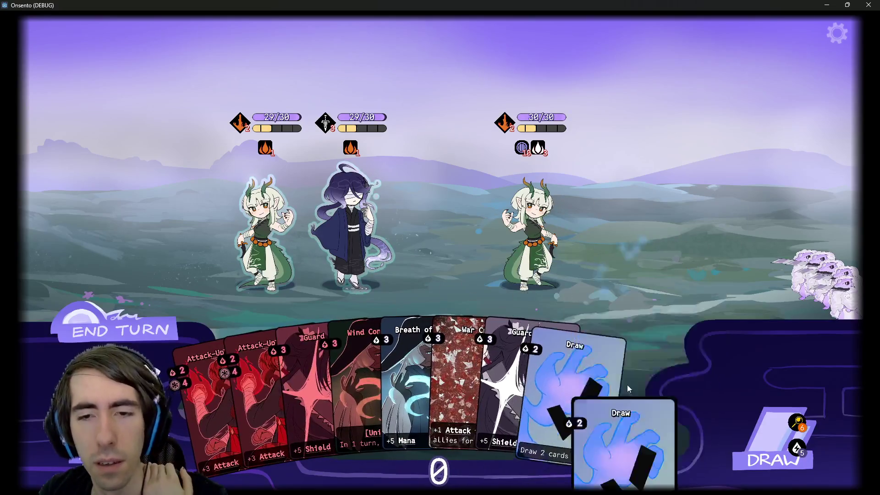
{"action": "left_click", "coordinate": [105, 312]}
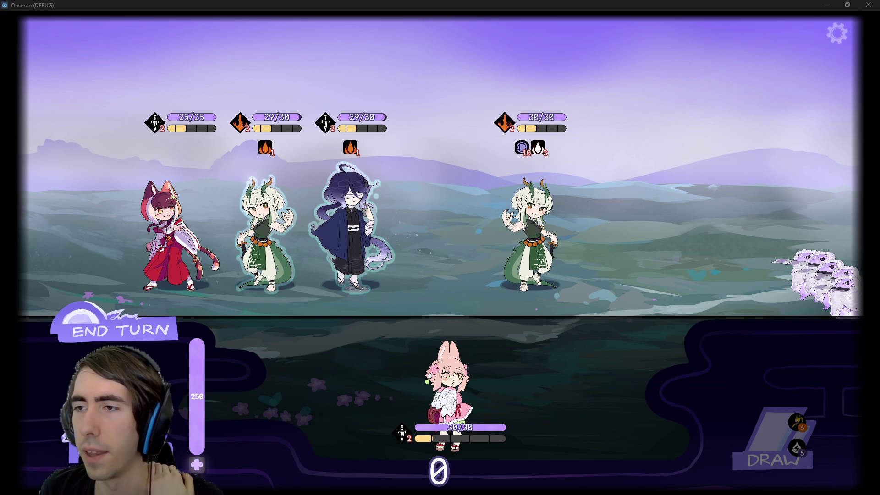
{"action": "key", "text": "alt+Tab"}
Step: Search Pixabay sound effects for 'footstep'
{"action": "left_click", "coordinate": [394, 58]}
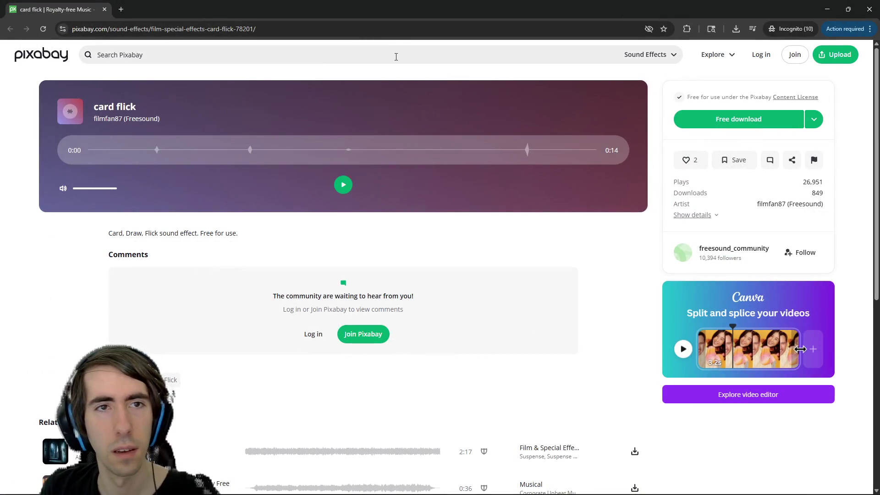
{"action": "type", "text": "footstep"}
{"action": "key", "text": "Return"}
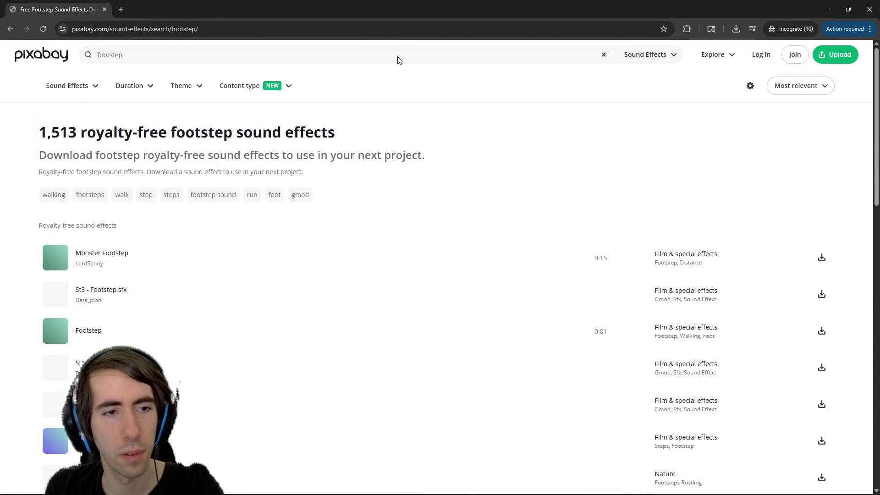
Step: Preview Monster Footstep, St1–St3 Footstep sfx, Footstep, Footstep 1 and Footstep Grass Leaf
{"action": "left_click", "coordinate": [55, 259]}
{"action": "left_click", "coordinate": [55, 294]}
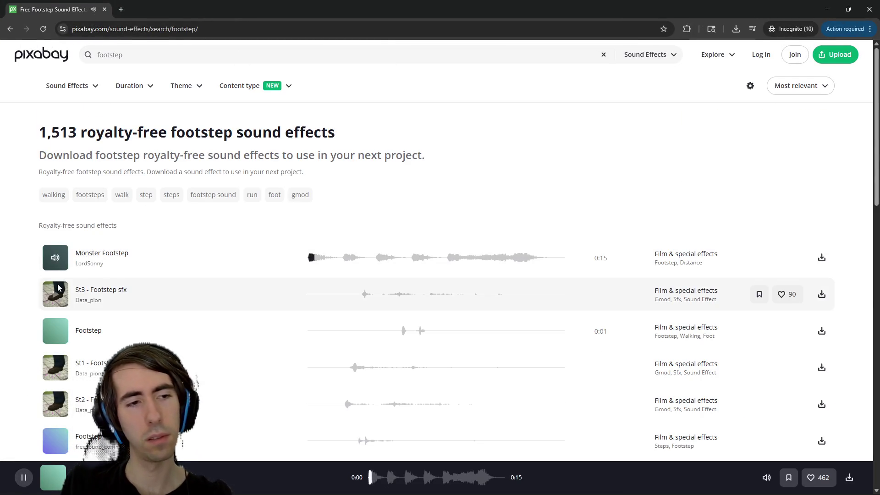
{"action": "left_click", "coordinate": [50, 337]}
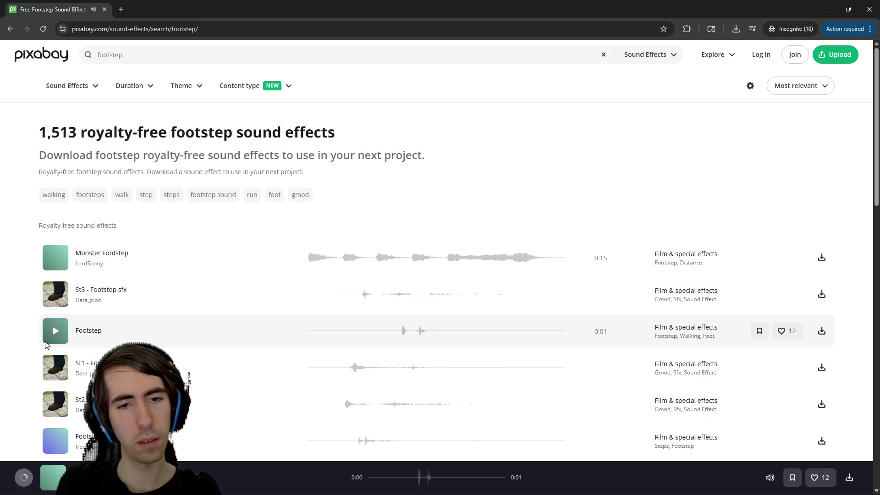
{"action": "left_click", "coordinate": [46, 342]}
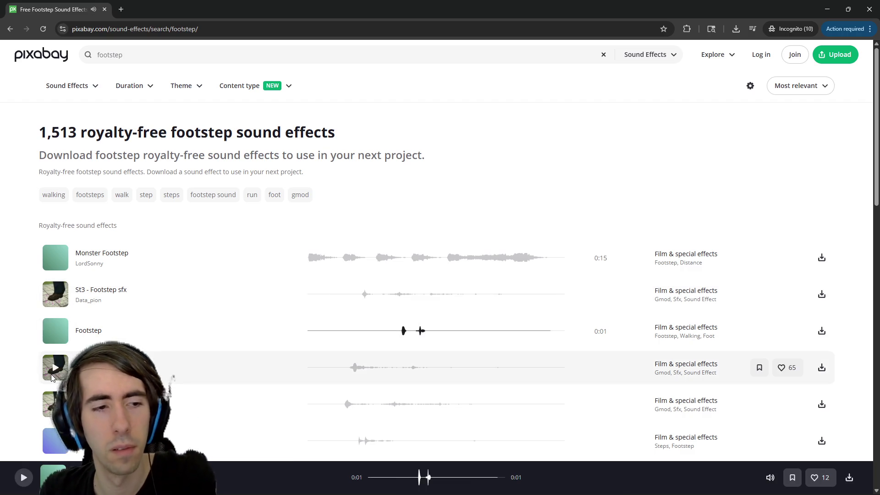
{"action": "left_click", "coordinate": [53, 369]}
{"action": "left_click", "coordinate": [55, 404]}
{"action": "scroll", "coordinate": [53, 339], "scroll_direction": "down", "scroll_amount": 3}
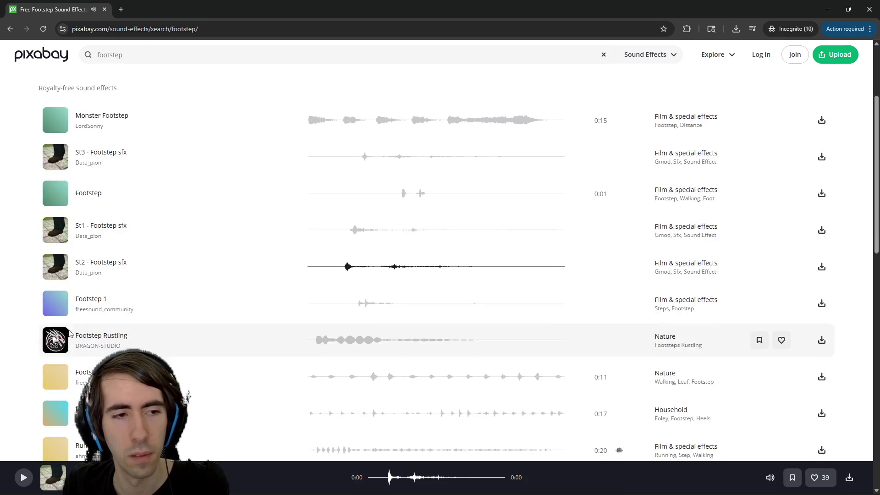
{"action": "left_click", "coordinate": [55, 303]}
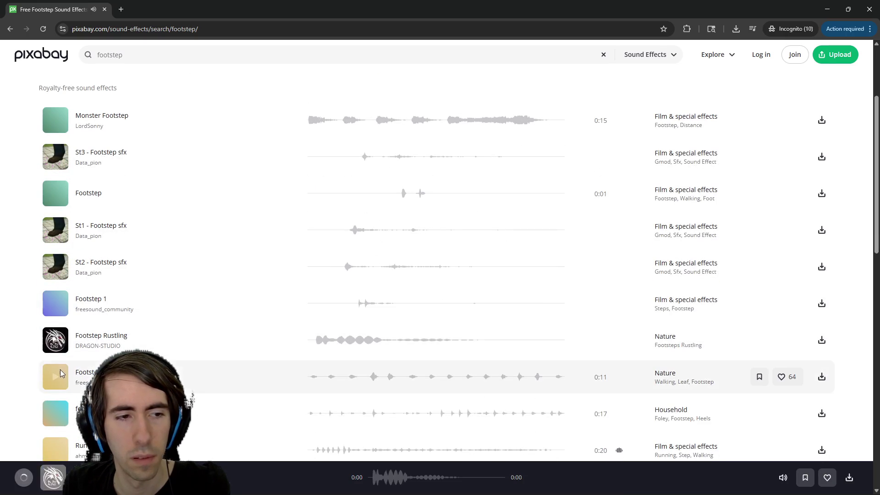
{"action": "left_click", "coordinate": [60, 375]}
Step: Preview wood foley, grass running, dirt gravel, concrete, heavy walking, drag indoors, Pasos and step clips
{"action": "scroll", "coordinate": [60, 373], "scroll_direction": "down", "scroll_amount": 2}
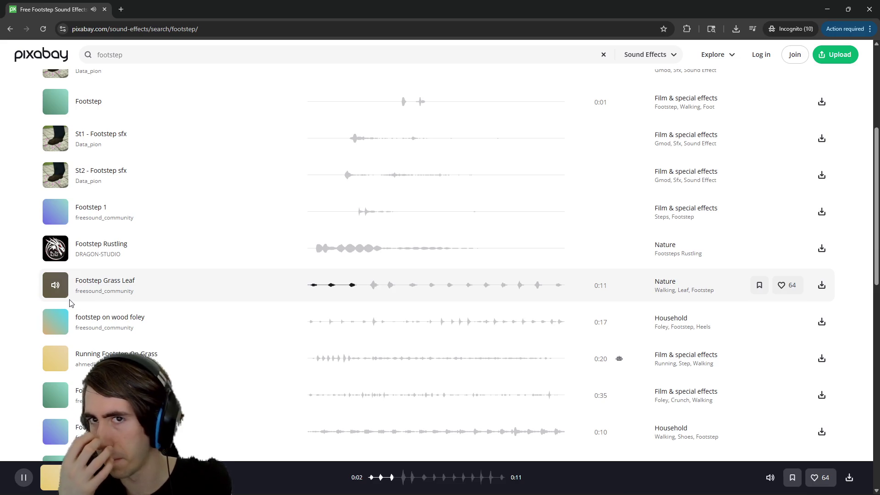
{"action": "left_click", "coordinate": [55, 322]}
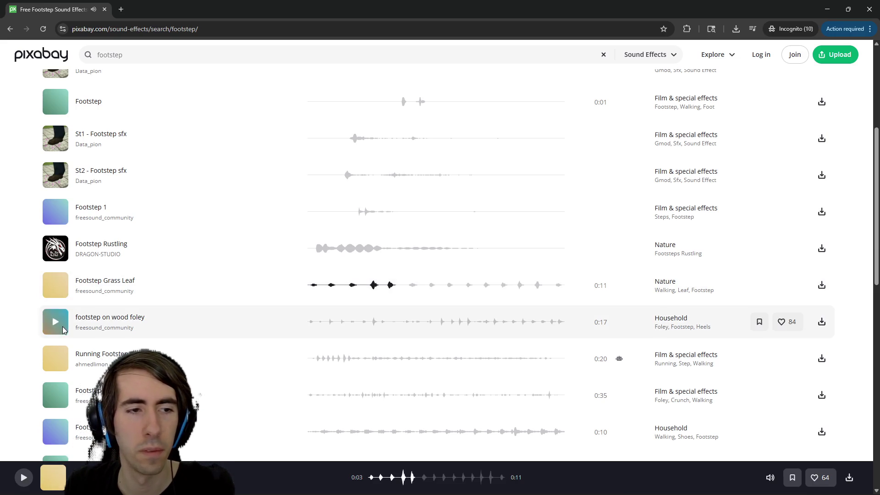
{"action": "left_click", "coordinate": [55, 353]}
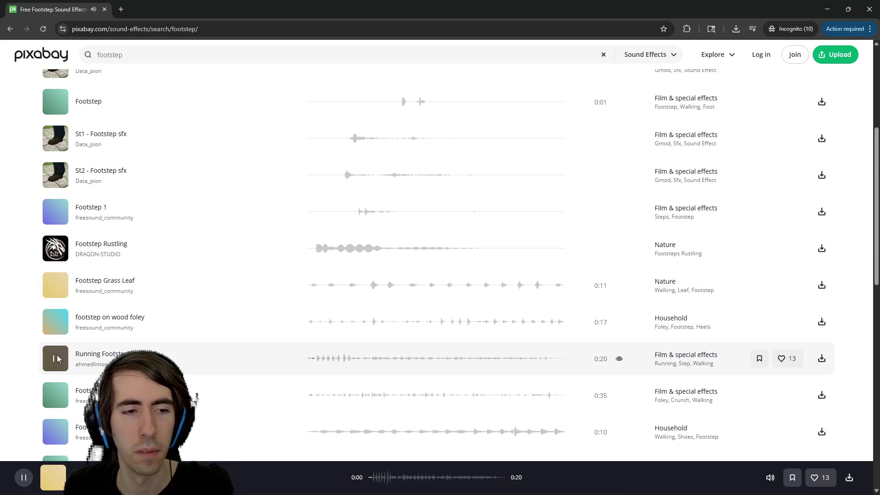
{"action": "left_click", "coordinate": [55, 395]}
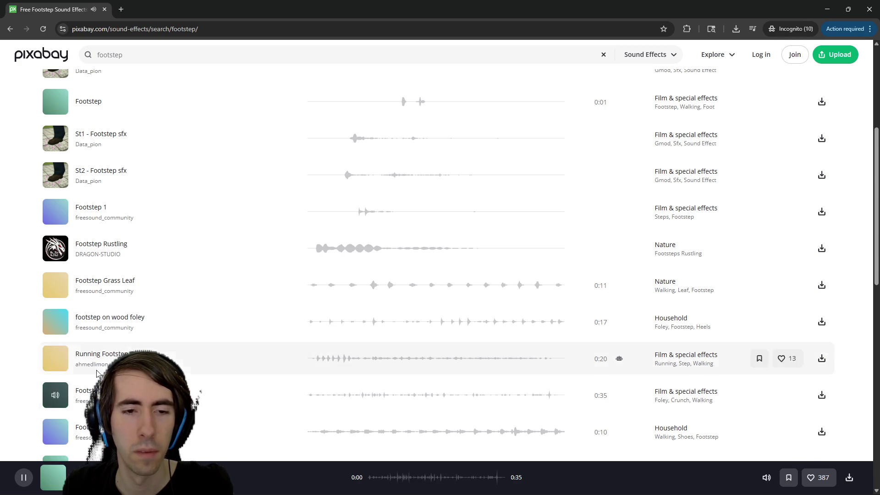
{"action": "scroll", "coordinate": [93, 372], "scroll_direction": "down", "scroll_amount": 3}
{"action": "left_click", "coordinate": [55, 331]}
{"action": "scroll", "coordinate": [92, 337], "scroll_direction": "down", "scroll_amount": 3}
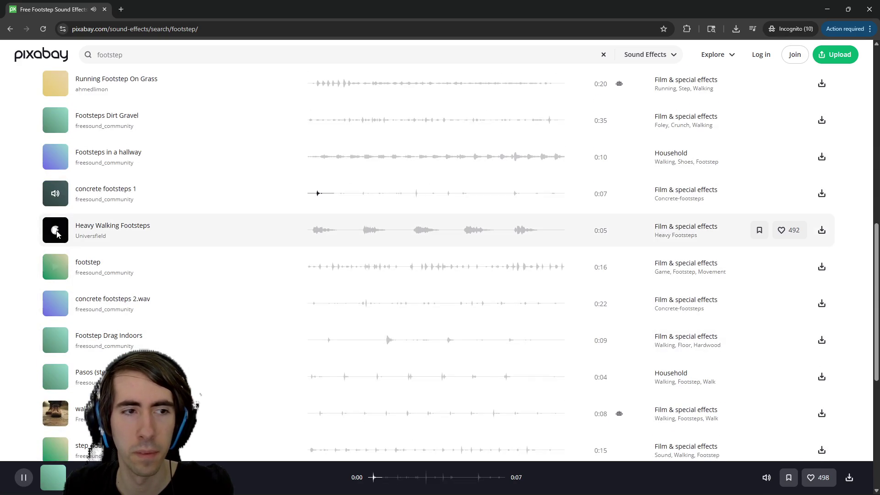
{"action": "left_click", "coordinate": [58, 235]}
{"action": "left_click", "coordinate": [55, 193]}
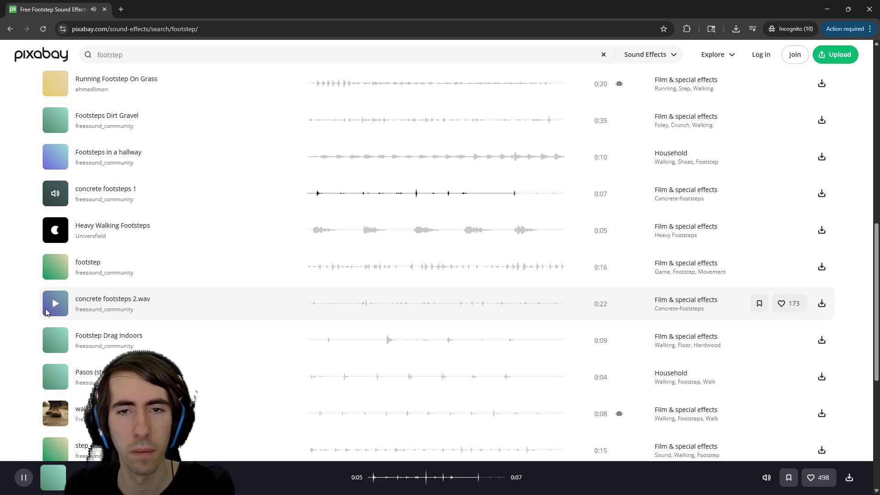
{"action": "left_click", "coordinate": [55, 340]}
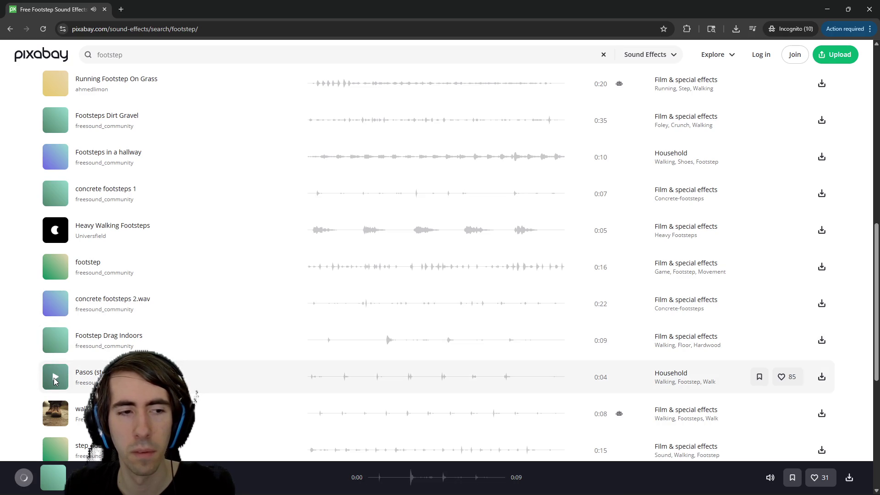
{"action": "left_click", "coordinate": [55, 377]}
{"action": "scroll", "coordinate": [54, 348], "scroll_direction": "down", "scroll_amount": 3}
{"action": "left_click", "coordinate": [54, 313]}
Step: Re-audition Monster Footstep and the one-second Footstep, ending on St3 - Footstep sfx
{"action": "scroll", "coordinate": [53, 313], "scroll_direction": "up", "scroll_amount": 15}
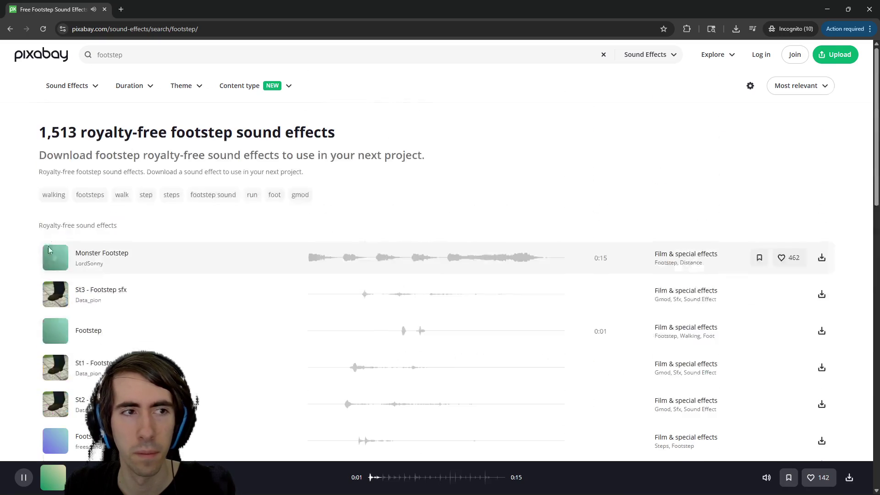
{"action": "left_click", "coordinate": [48, 261]}
{"action": "left_click", "coordinate": [55, 294]}
{"action": "left_click", "coordinate": [55, 331]}
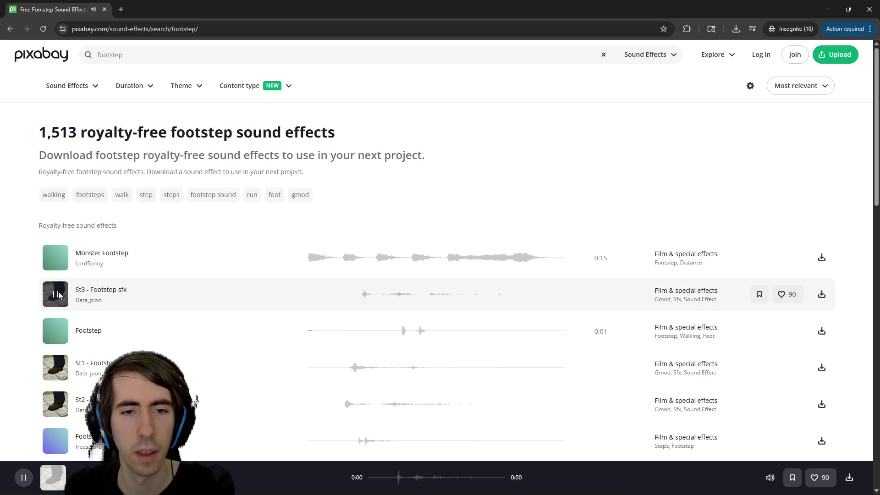
{"action": "left_click", "coordinate": [55, 323]}
{"action": "left_click", "coordinate": [55, 301]}
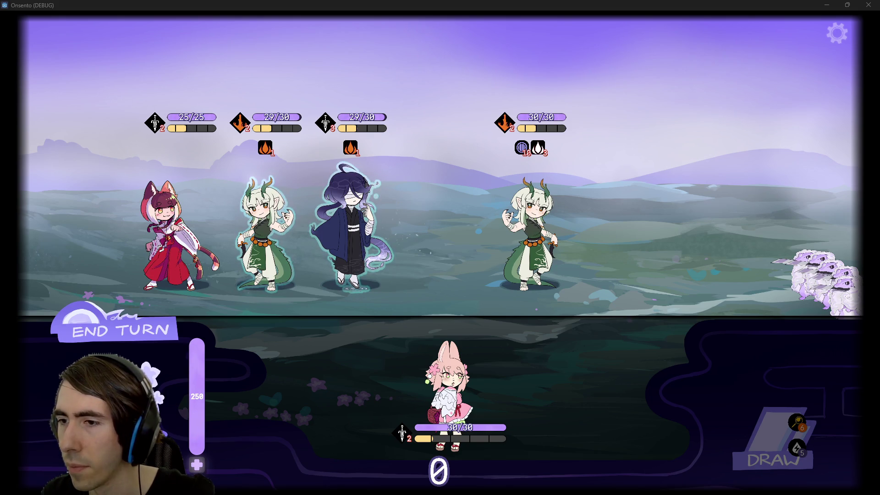
{"action": "mouse_move", "coordinate": [546, 479]}
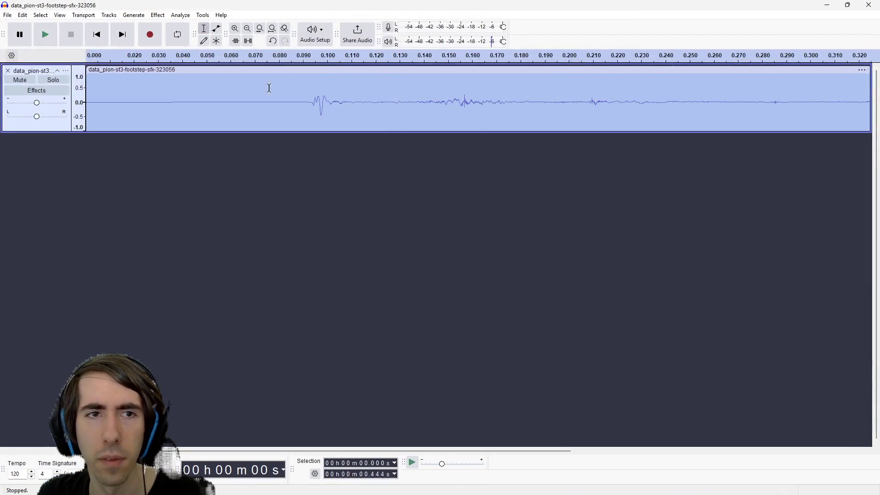
{"action": "left_click", "coordinate": [250, 96]}
Step: Trim the leading silence from the footstep clip and play it back
{"action": "scroll", "coordinate": [287, 137], "scroll_direction": "down", "scroll_amount": 5}
{"action": "left_click_drag", "start_coordinate": [160, 102], "coordinate": [87, 102]}
{"action": "key", "text": "Delete"}
{"action": "key", "text": "space"}
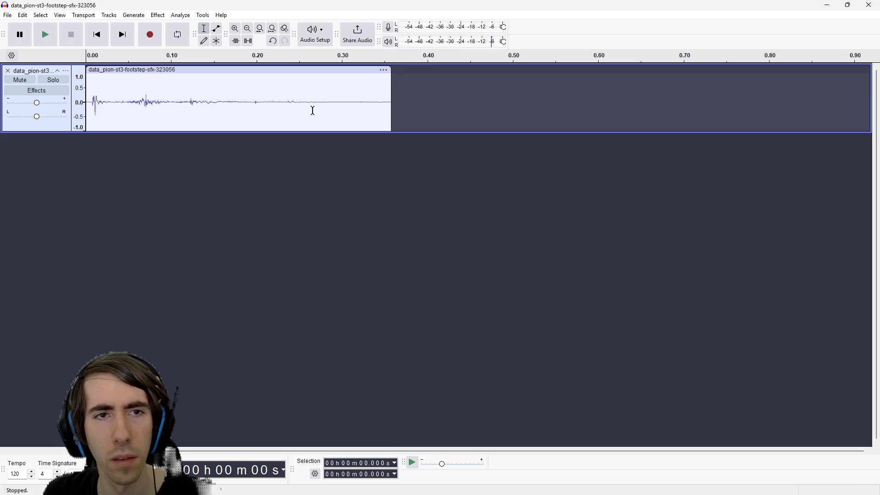
{"action": "key", "text": "space"}
Step: Fade out the footstep clip's tail, check it, then stop the running game test
{"action": "left_click_drag", "start_coordinate": [353, 98], "coordinate": [391, 100]}
{"action": "key", "text": "space"}
{"action": "left_click", "coordinate": [113, 16]}
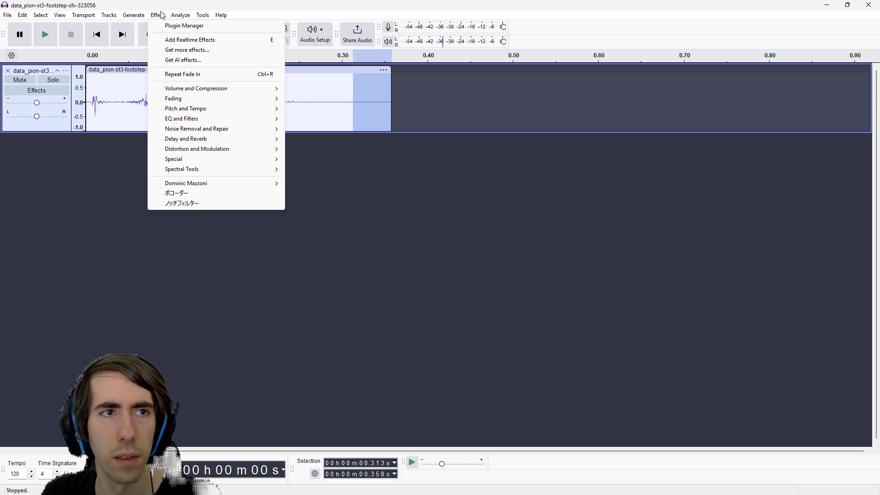
{"action": "mouse_move", "coordinate": [199, 94]}
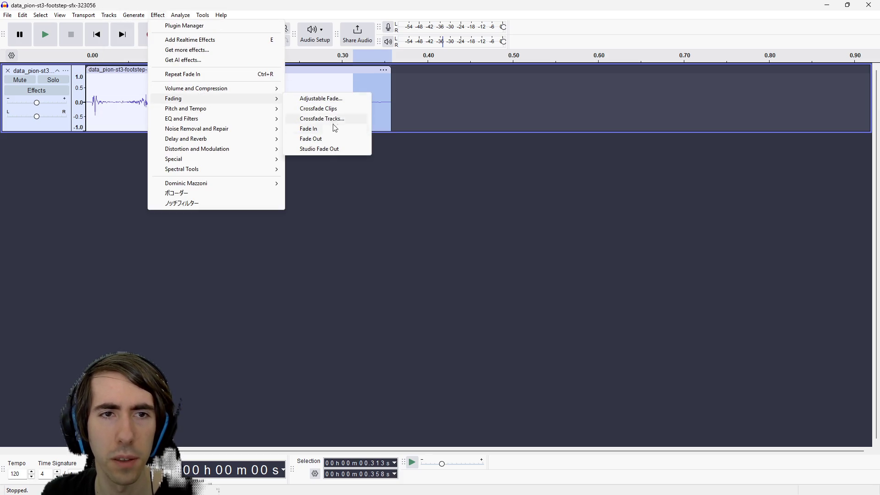
{"action": "left_click", "coordinate": [329, 145]}
{"action": "left_click", "coordinate": [300, 93]}
{"action": "key", "text": "space"}
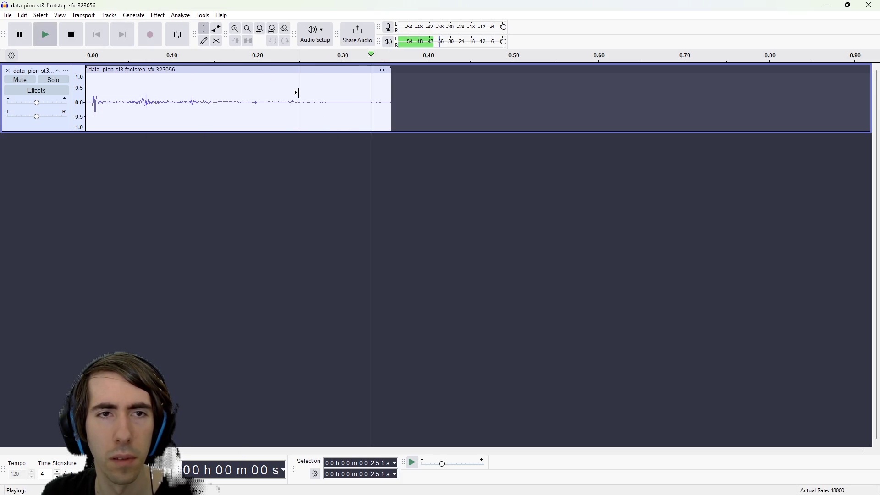
{"action": "double_click", "coordinate": [92, 94]}
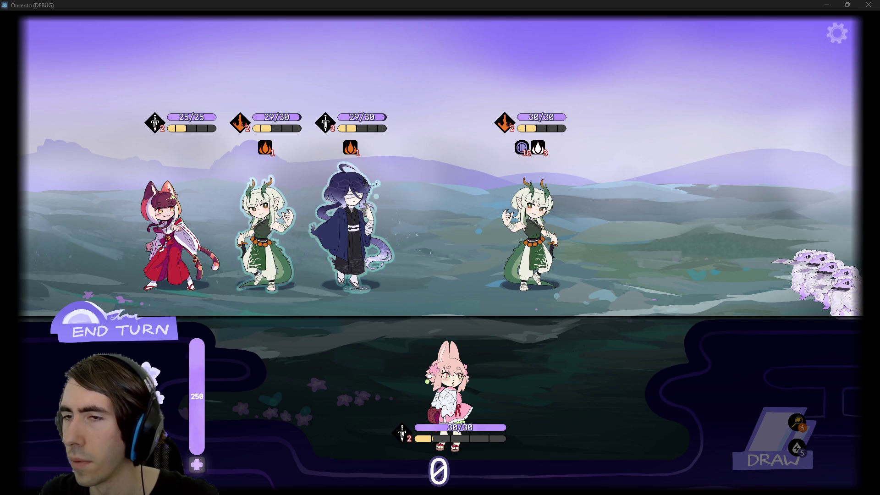
{"action": "key", "text": "F8"}
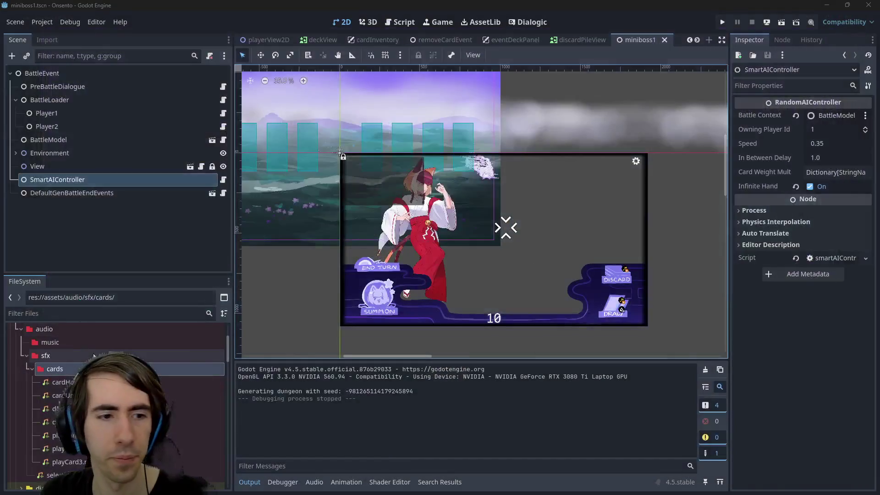
Step: Create a new folder named 'characters' inside assets/audio/sfx
{"action": "right_click", "coordinate": [70, 372]}
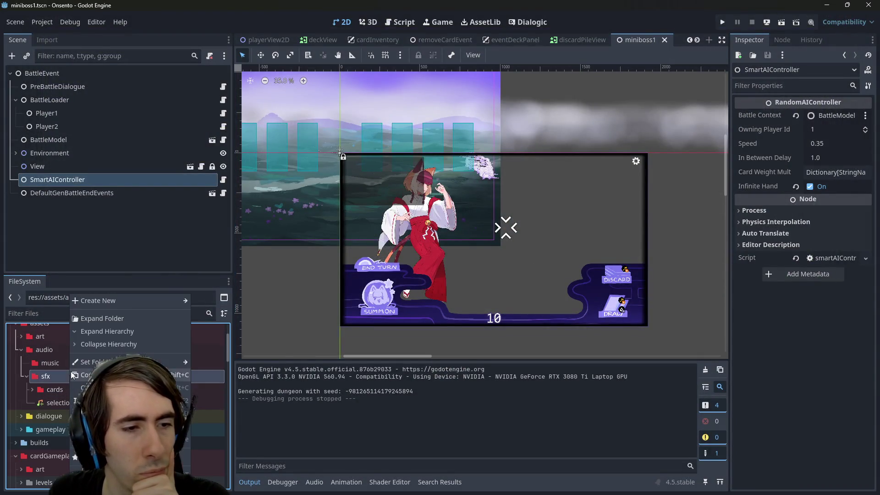
{"action": "mouse_move", "coordinate": [114, 299]}
{"action": "left_click", "coordinate": [231, 295]}
{"action": "type", "text": "characters"}
{"action": "key", "text": "Return"}
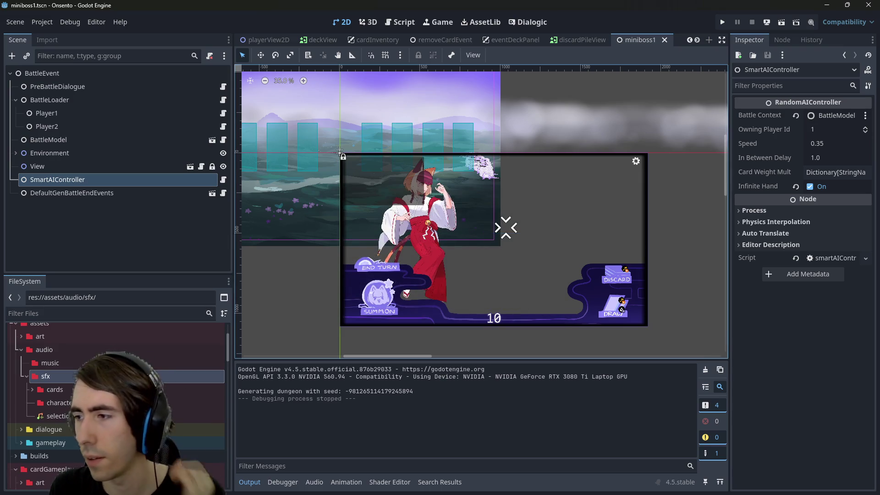
{"action": "right_click", "coordinate": [108, 402]}
{"action": "left_click", "coordinate": [301, 451]}
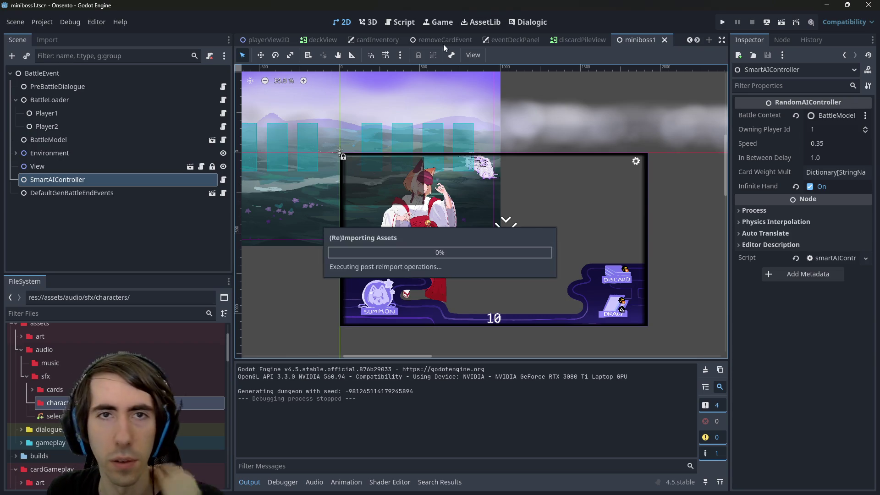
Step: Switch to the playerView2D scene and frame the game view with its card slots
{"action": "left_click_drag", "start_coordinate": [331, 166], "coordinate": [309, 161]}
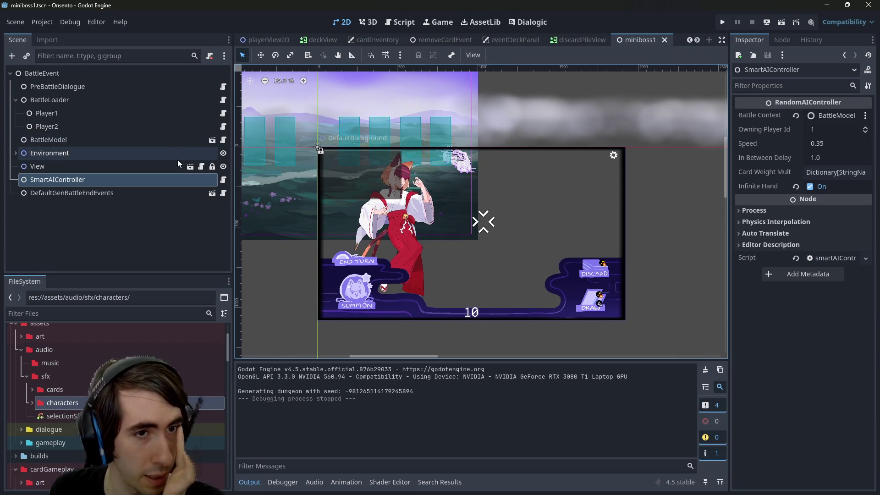
{"action": "left_click", "coordinate": [191, 166]}
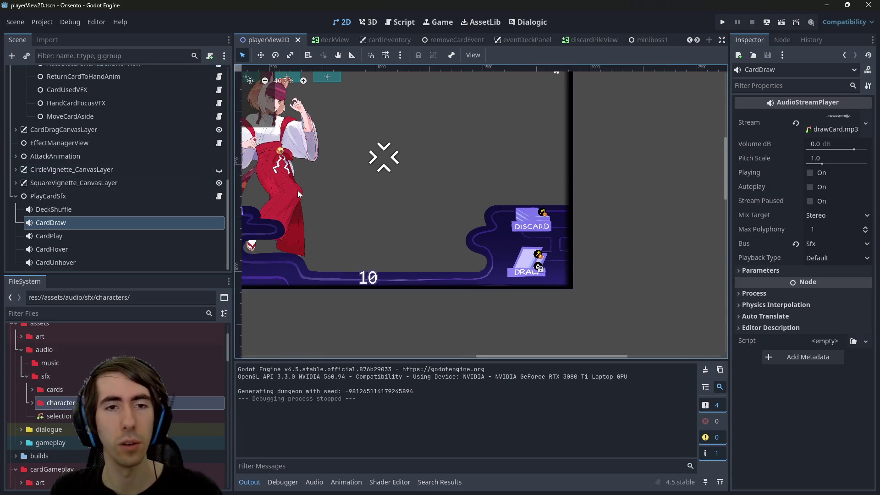
{"action": "scroll", "coordinate": [298, 191], "scroll_direction": "down", "scroll_amount": 2}
{"action": "mouse_move", "coordinate": [330, 180]}
{"action": "left_mouse_down"}
{"action": "mouse_move", "coordinate": [444, 222]}
{"action": "mouse_move", "coordinate": [428, 224]}
{"action": "left_mouse_up"}
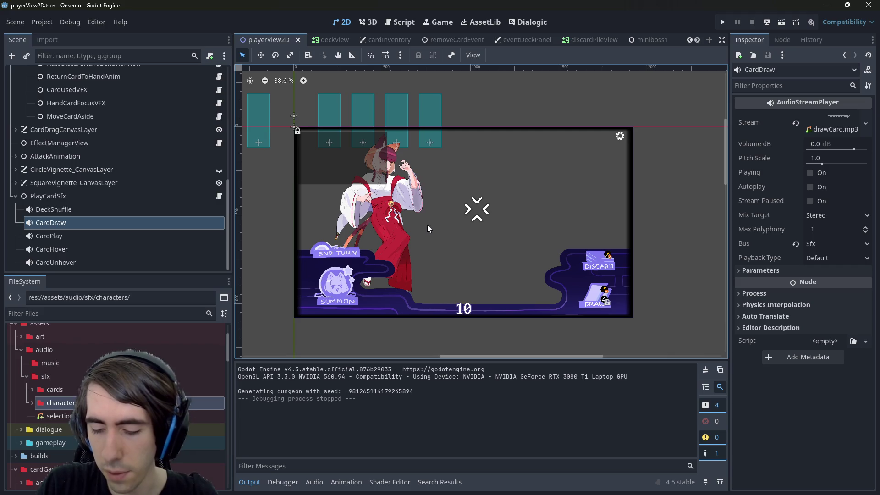
{"action": "key", "text": "ctrl+shift+o"}
{"action": "key", "text": "Escape"}
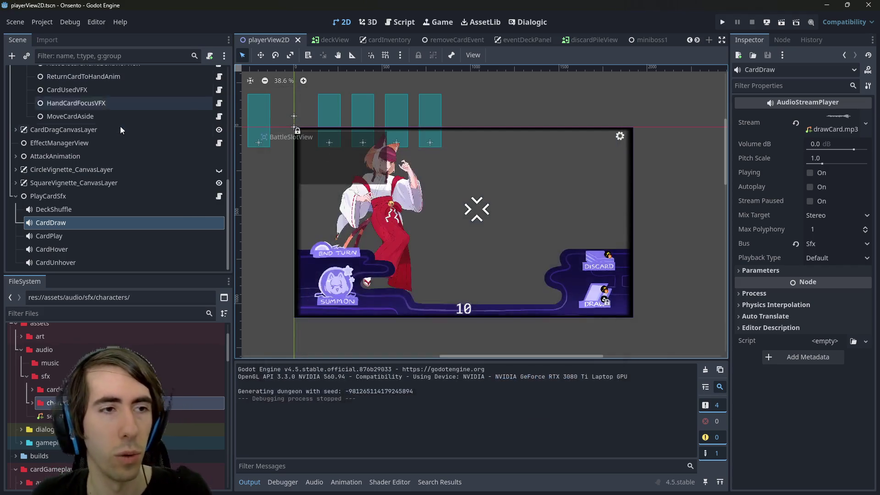
{"action": "scroll", "coordinate": [111, 204], "scroll_direction": "up", "scroll_amount": 3}
{"action": "scroll", "coordinate": [111, 205], "scroll_direction": "up", "scroll_amount": 4}
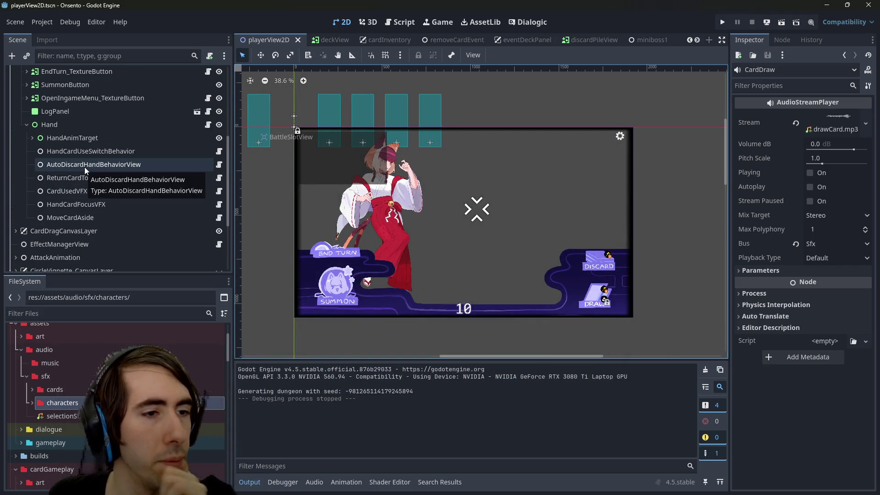
Step: Collapse the Hand, View and PlayerCanvas branches in the Scene dock
{"action": "scroll", "coordinate": [50, 235], "scroll_direction": "down", "scroll_amount": 2}
{"action": "left_click", "coordinate": [60, 245]}
{"action": "scroll", "coordinate": [59, 245], "scroll_direction": "down", "scroll_amount": 3}
{"action": "scroll", "coordinate": [62, 225], "scroll_direction": "up", "scroll_amount": 3}
{"action": "left_click", "coordinate": [55, 228]}
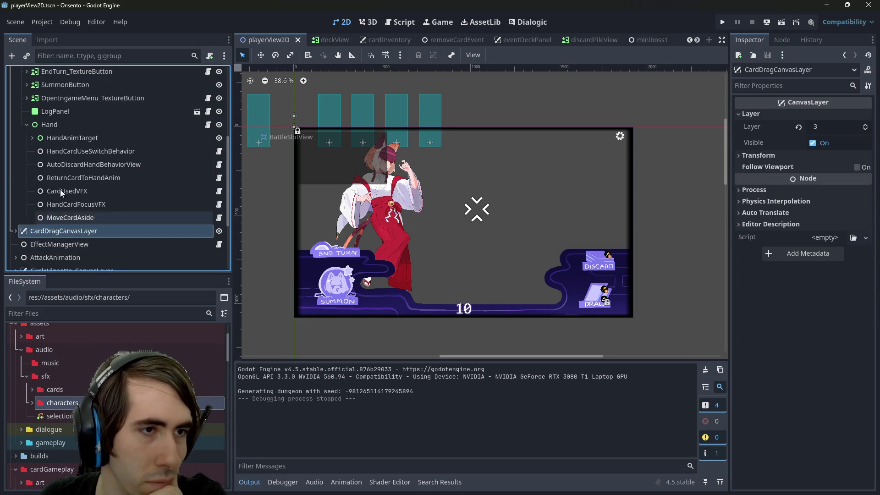
{"action": "left_click", "coordinate": [25, 122]}
{"action": "scroll", "coordinate": [23, 120], "scroll_direction": "up", "scroll_amount": 5}
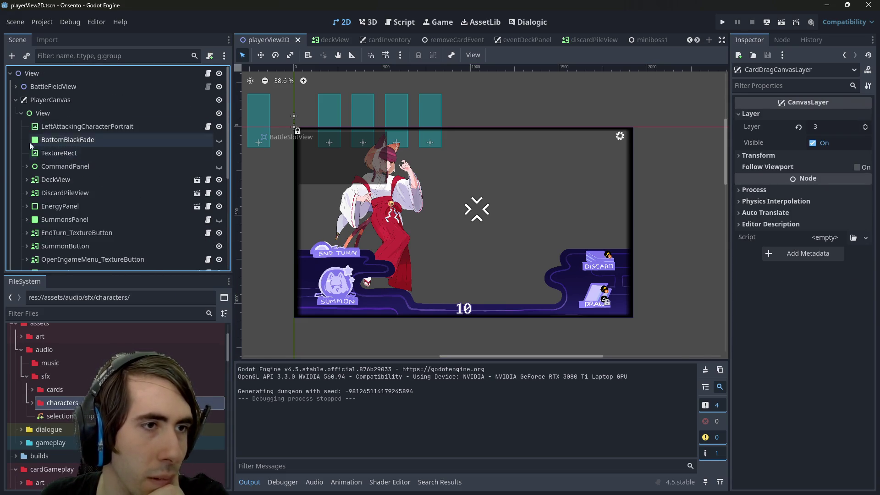
{"action": "left_click", "coordinate": [19, 115]}
{"action": "left_click", "coordinate": [16, 100]}
Step: Expand BattleFieldView and inspect its Side1 and Side2 child nodes
{"action": "left_click", "coordinate": [39, 87]}
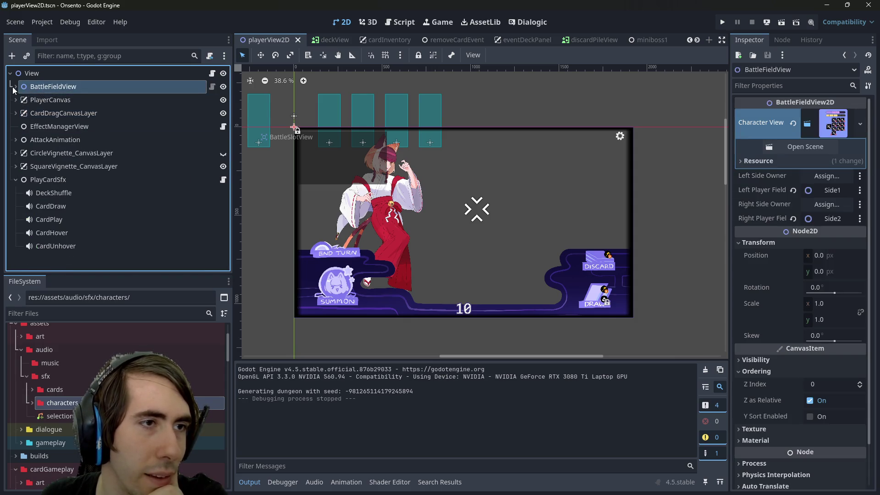
{"action": "left_click", "coordinate": [17, 86]}
{"action": "left_click", "coordinate": [54, 112]}
{"action": "left_click", "coordinate": [48, 100]}
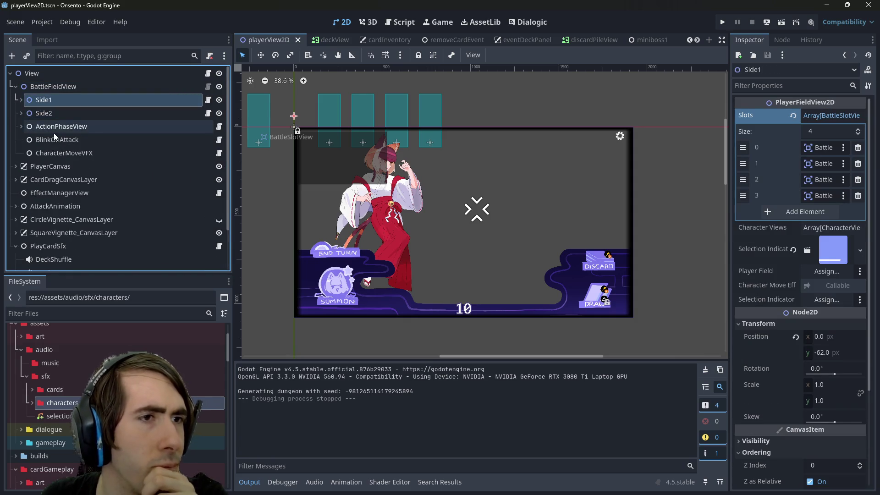
{"action": "left_click", "coordinate": [65, 85]}
Step: Open battlefieldView2D.gd and select the onCharacterViewAdded signal name
{"action": "left_click", "coordinate": [205, 87]}
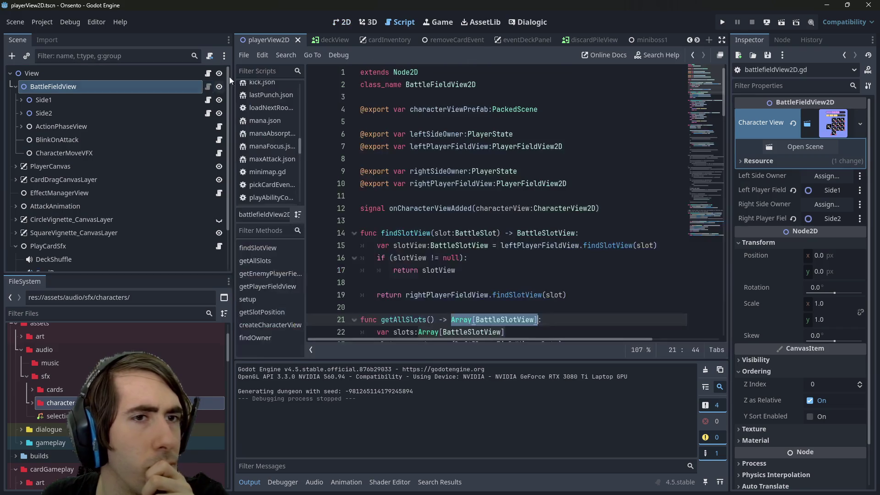
{"action": "scroll", "coordinate": [408, 238], "scroll_direction": "down", "scroll_amount": 2}
{"action": "scroll", "coordinate": [407, 238], "scroll_direction": "up", "scroll_amount": 2}
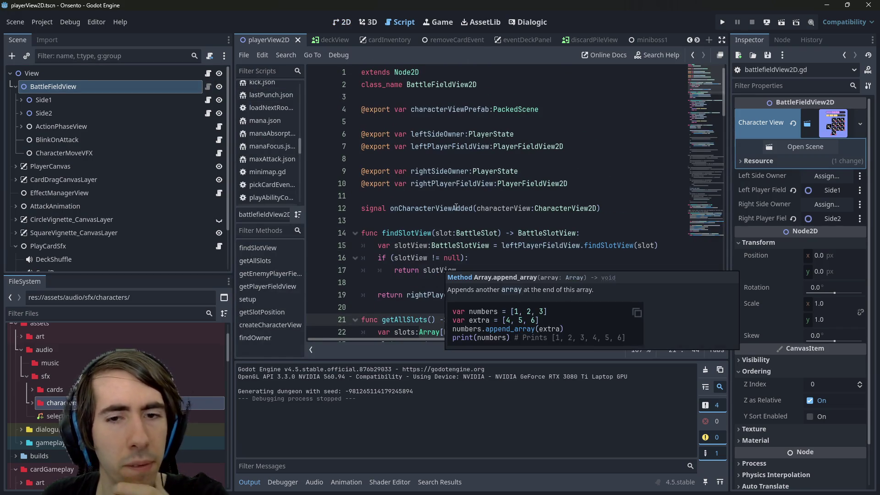
{"action": "scroll", "coordinate": [454, 209], "scroll_direction": "down", "scroll_amount": 3}
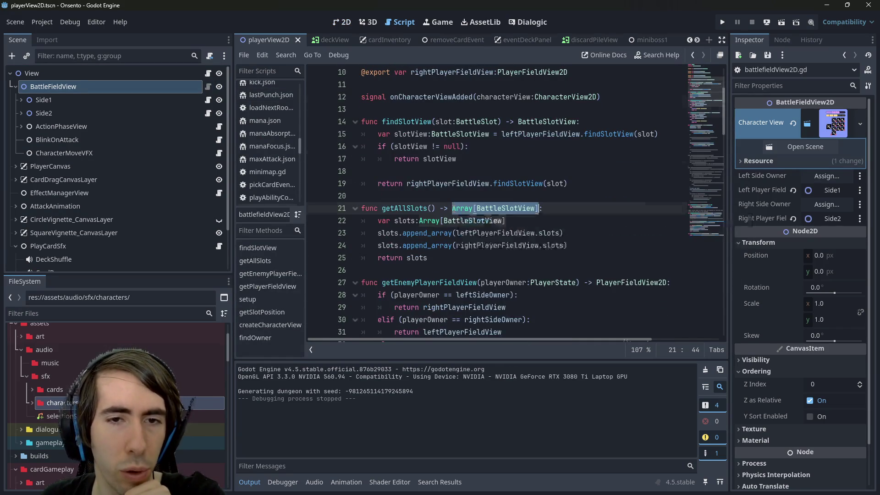
{"action": "scroll", "coordinate": [454, 209], "scroll_direction": "up", "scroll_amount": 3}
{"action": "scroll", "coordinate": [454, 209], "scroll_direction": "down", "scroll_amount": 1}
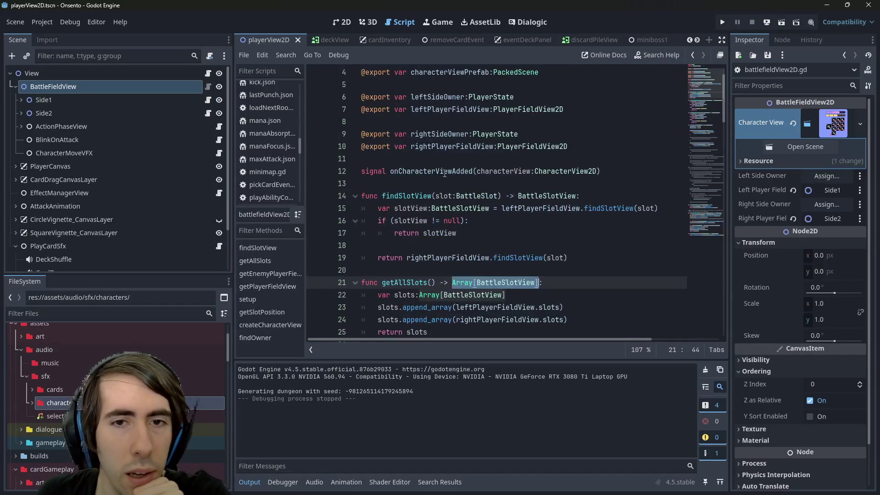
{"action": "double_click", "coordinate": [434, 171]}
Step: Cancel adding a child node, collapse BattleFieldView, and select PlayCardSfx
{"action": "right_click", "coordinate": [139, 91]}
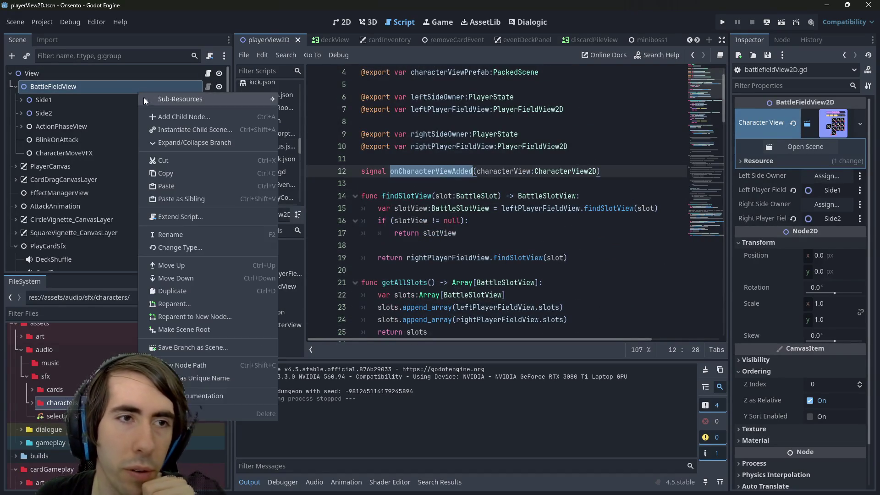
{"action": "left_click", "coordinate": [159, 116]}
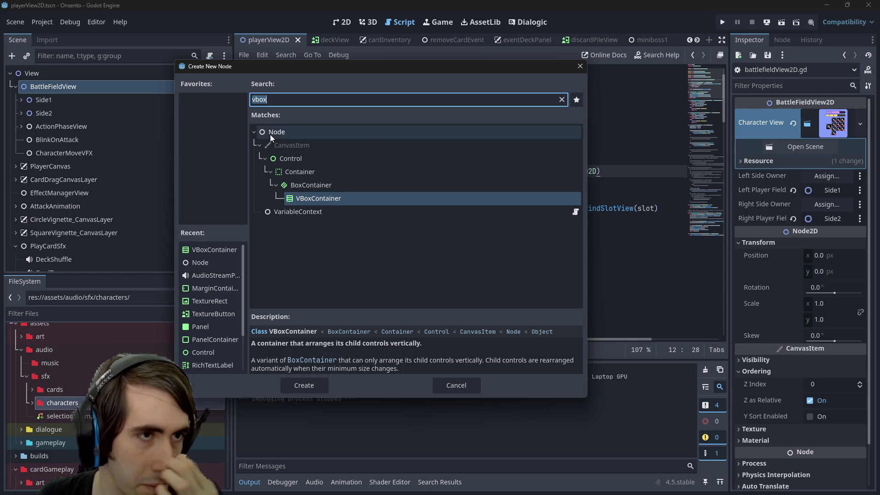
{"action": "left_click", "coordinate": [581, 69]}
{"action": "left_click", "coordinate": [19, 86]}
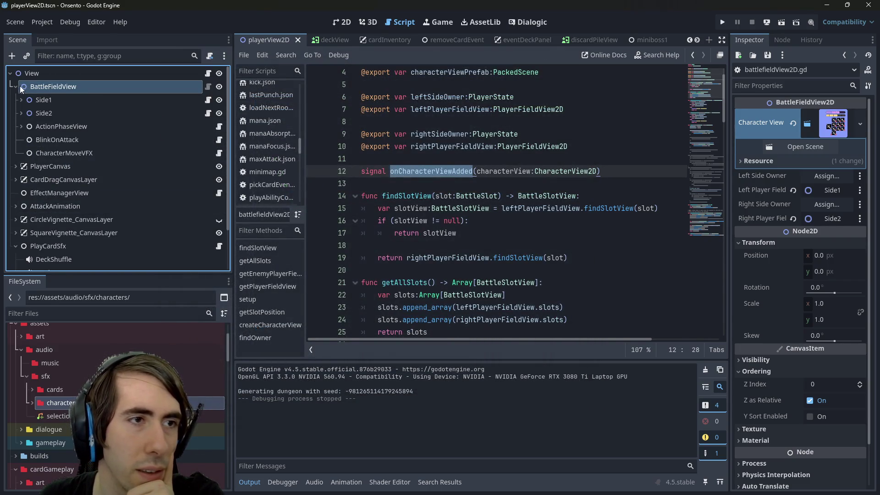
{"action": "left_click", "coordinate": [20, 87]}
{"action": "left_click", "coordinate": [58, 179]}
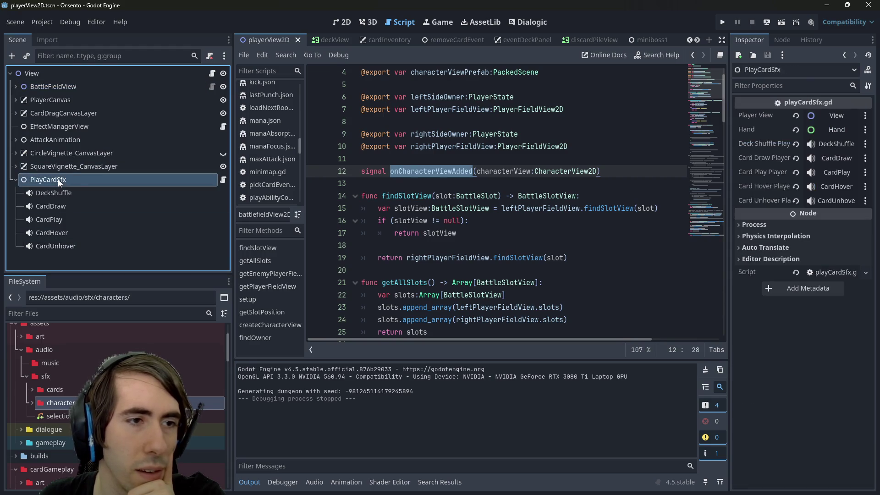
Step: In playCardSfx.gd, add an exported battlefield variable of type BattleFieldView2D and save
{"action": "left_click", "coordinate": [58, 179]}
{"action": "left_click", "coordinate": [224, 180]}
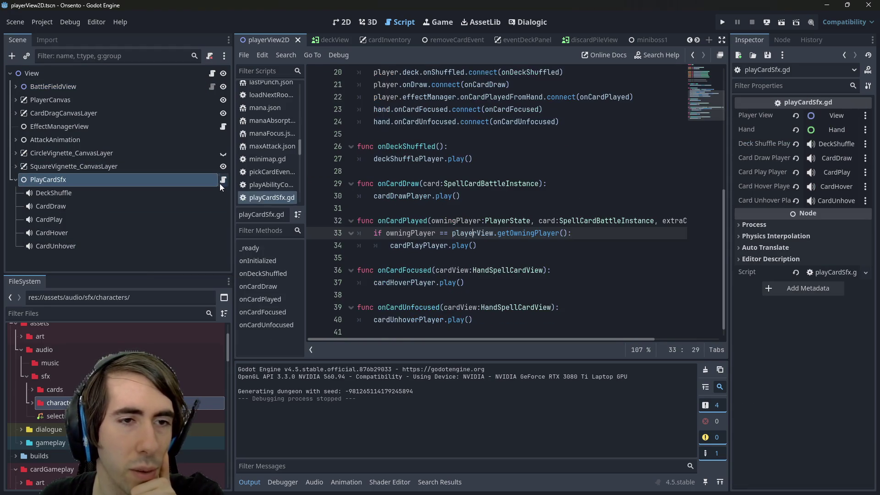
{"action": "scroll", "coordinate": [424, 188], "scroll_direction": "up", "scroll_amount": 5}
{"action": "left_click", "coordinate": [555, 196]}
{"action": "key", "text": "Up"}
{"action": "key", "text": "Up"}
{"action": "key", "text": "Up"}
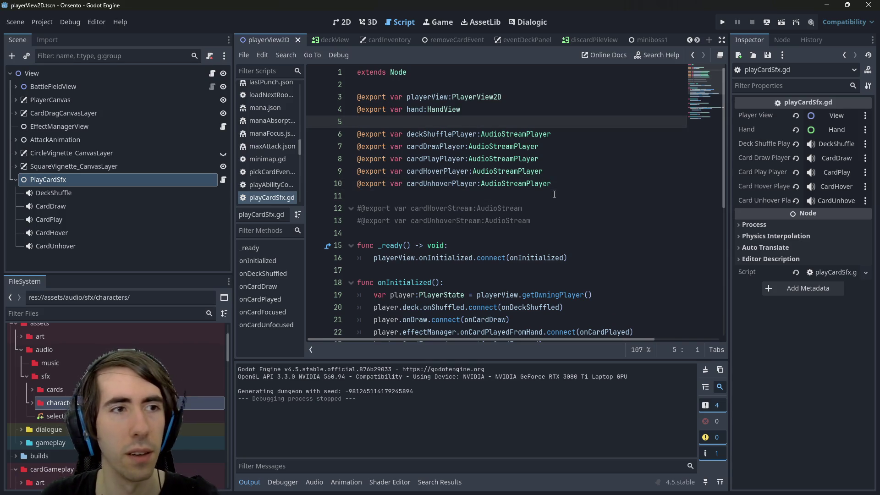
{"action": "key", "text": "Return"}
{"action": "key", "text": "Up"}
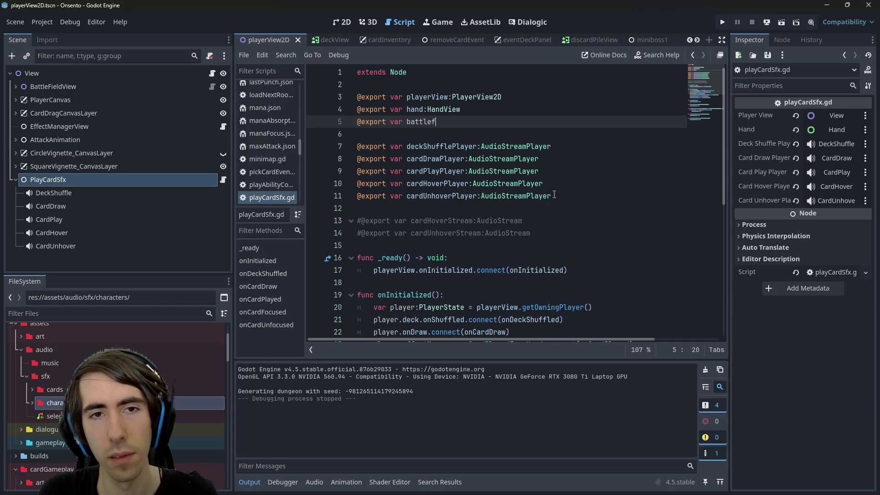
{"action": "type", "text": "attleFie"}
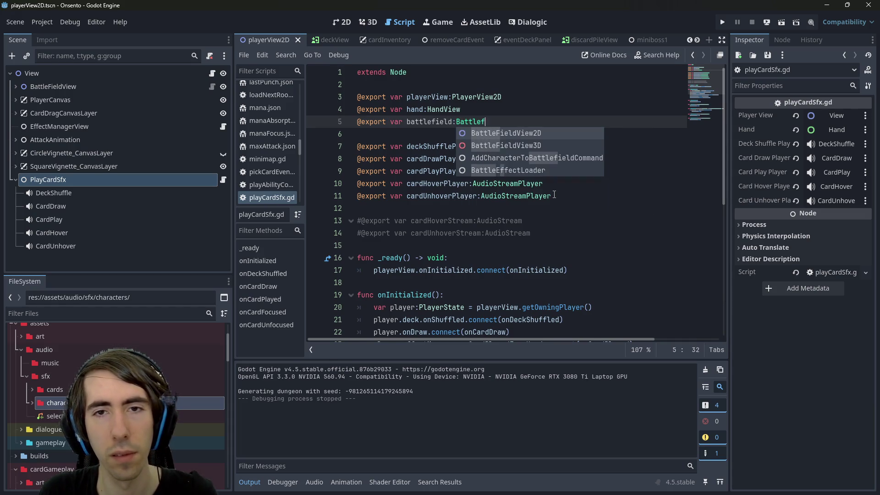
{"action": "key", "text": "Return"}
{"action": "key", "text": "ctrl+s"}
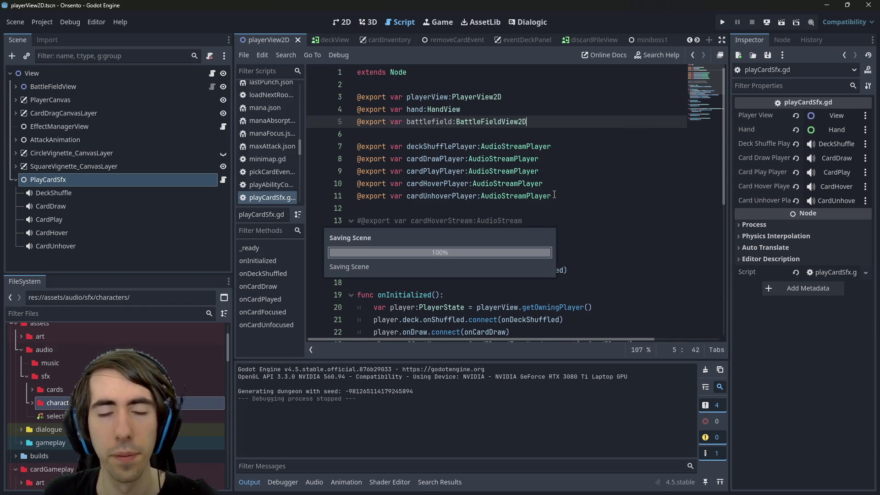
Step: Start a battlefield.onCharacterViewAdded.connect() line in onInitialized
{"action": "left_click", "coordinate": [568, 270]}
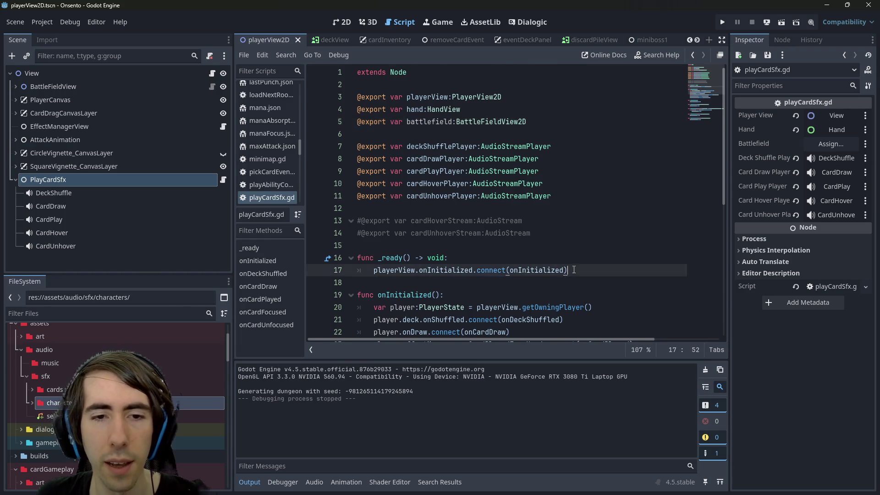
{"action": "scroll", "coordinate": [568, 270], "scroll_direction": "down", "scroll_amount": 3}
{"action": "left_click", "coordinate": [599, 256]}
{"action": "key", "text": "Return"}
{"action": "type", "text": "battlefield.onc"}
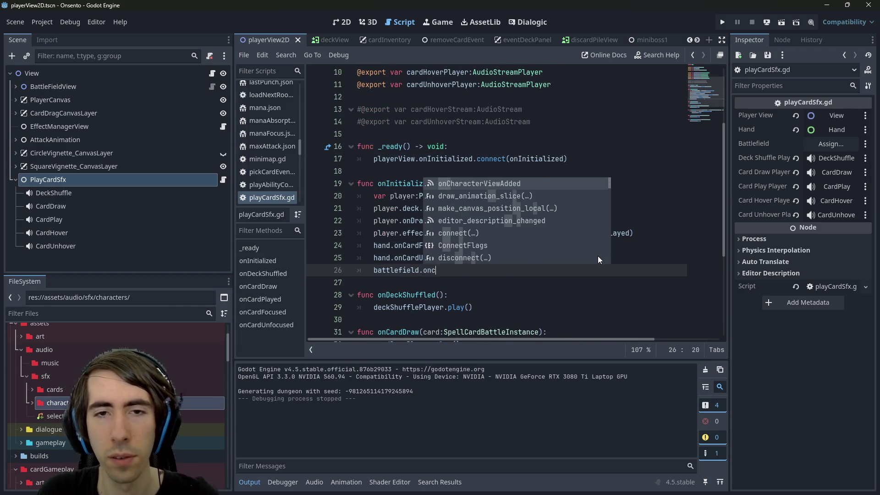
{"action": "key", "text": "Return"}
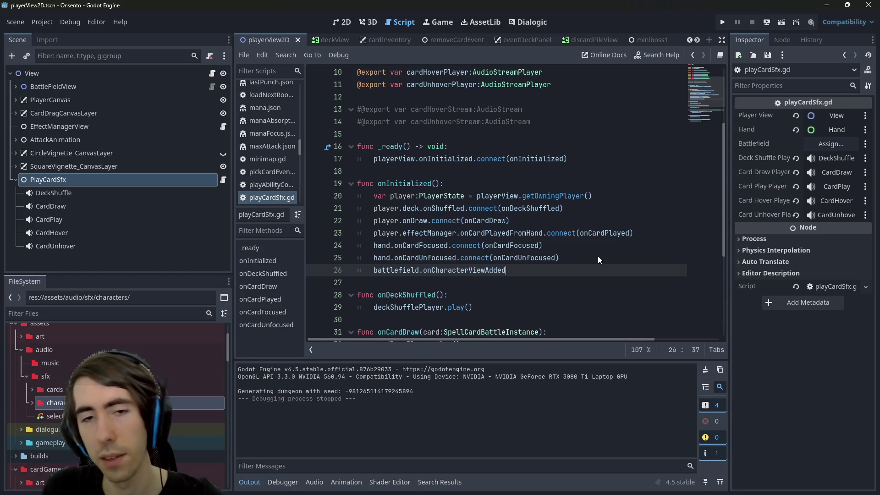
{"action": "type", "text": ".con"}
{"action": "key", "text": "Return"}
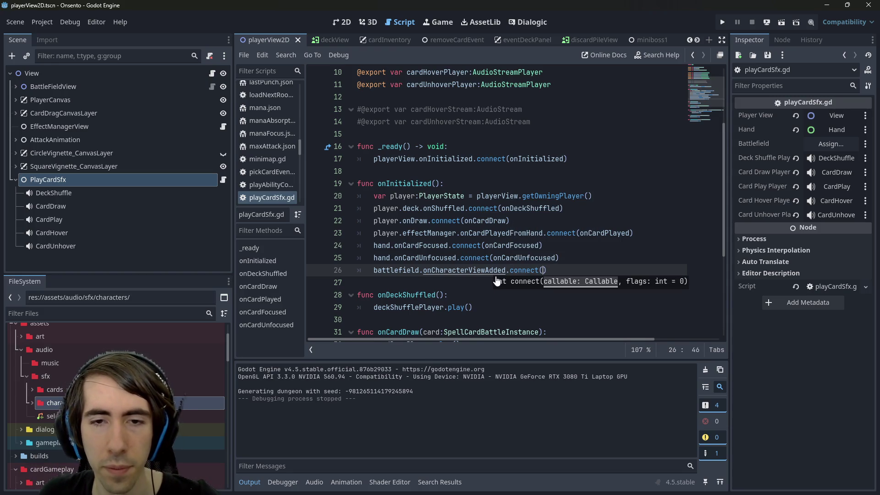
Step: Copy the signal's characterView:CharacterView2D parameter and return to playCardSfx.gd
{"action": "left_click", "coordinate": [495, 271], "text": "ctrl"}
{"action": "left_click_drag", "start_coordinate": [516, 189], "coordinate": [596, 196]}
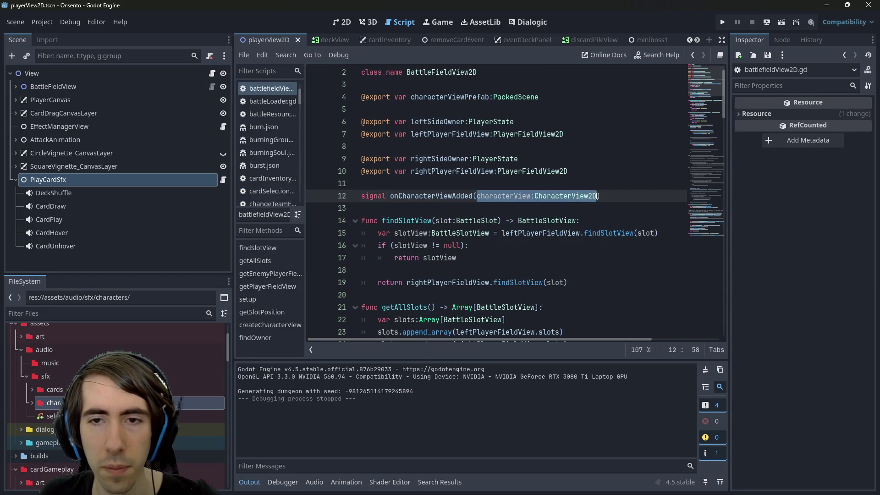
{"action": "key", "text": "Home"}
{"action": "scroll", "coordinate": [591, 200], "scroll_direction": "down", "scroll_amount": 1}
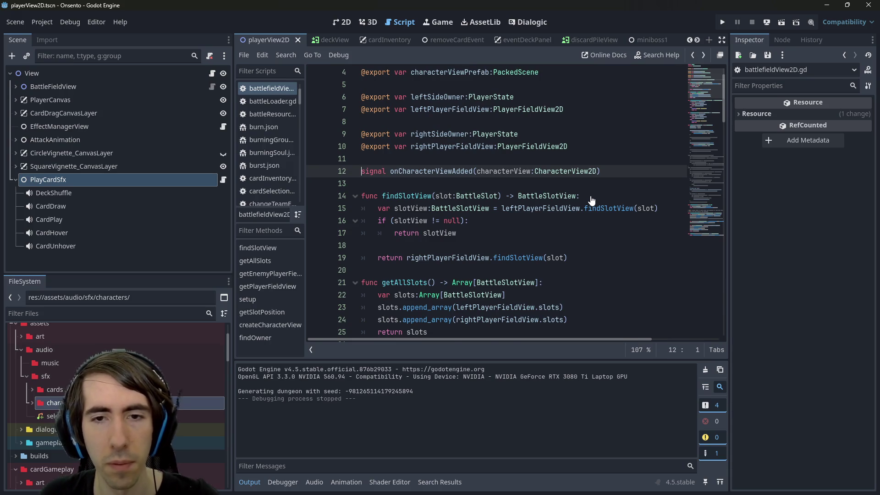
{"action": "key", "text": "alt+Left"}
{"action": "left_click", "coordinate": [542, 272]}
{"action": "scroll", "coordinate": [559, 236], "scroll_direction": "down", "scroll_amount": 3}
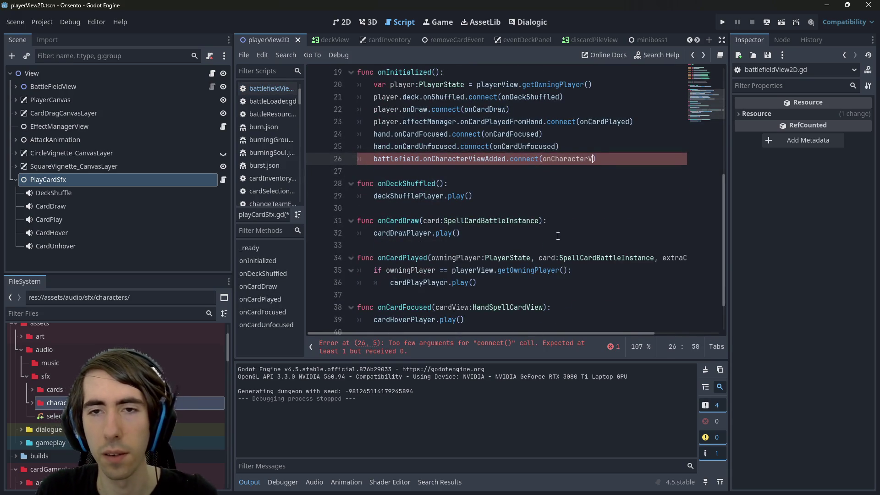
Step: Create the onCharacterViewAdded(characterView: CharacterView2D) handler function
{"action": "key", "text": "Return"}
{"action": "key", "text": "Return"}
{"action": "type", "text": "characterView:CharacterView2D"}
{"action": "key", "text": "Down"}
{"action": "key", "text": "Down"}
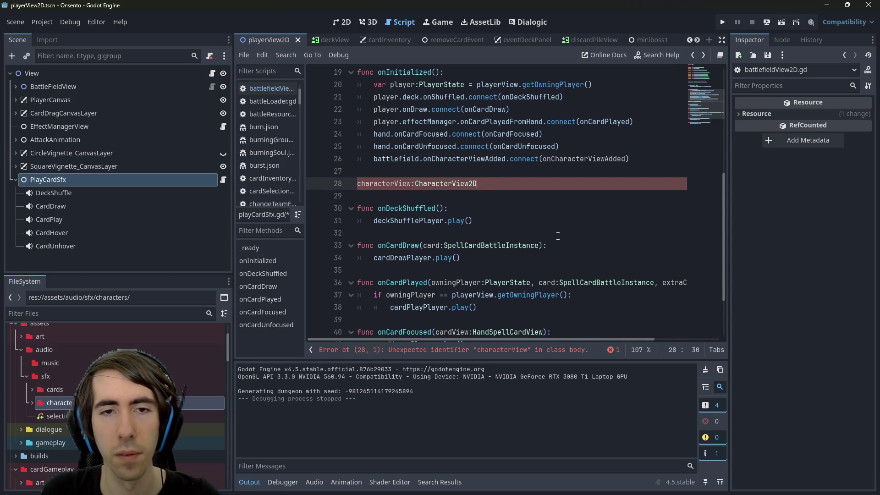
{"action": "type", "text": "func onCharacterViewAdded("}
{"action": "key", "text": "End"}
{"action": "type", "text": ")"}
{"action": "key", "text": "Return"}
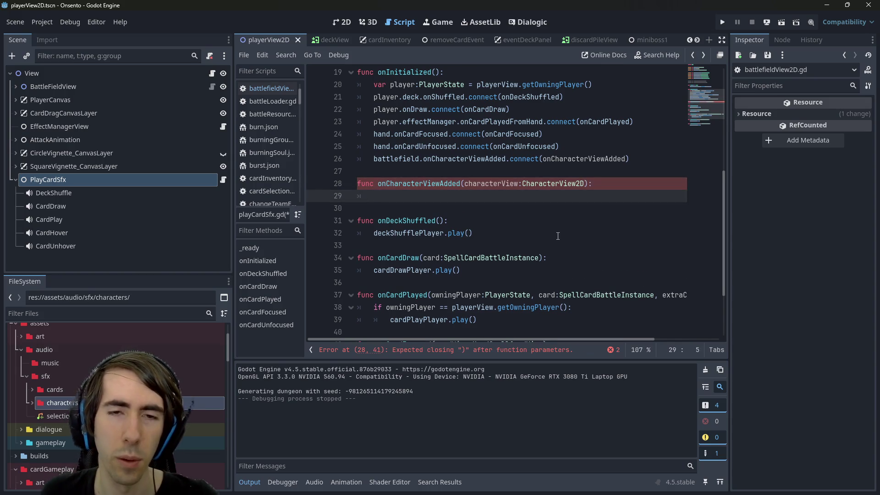
Step: Duplicate the cardUnhoverPlayer export as characterEnterPlayer and save
{"action": "scroll", "coordinate": [498, 185], "scroll_direction": "up", "scroll_amount": 1}
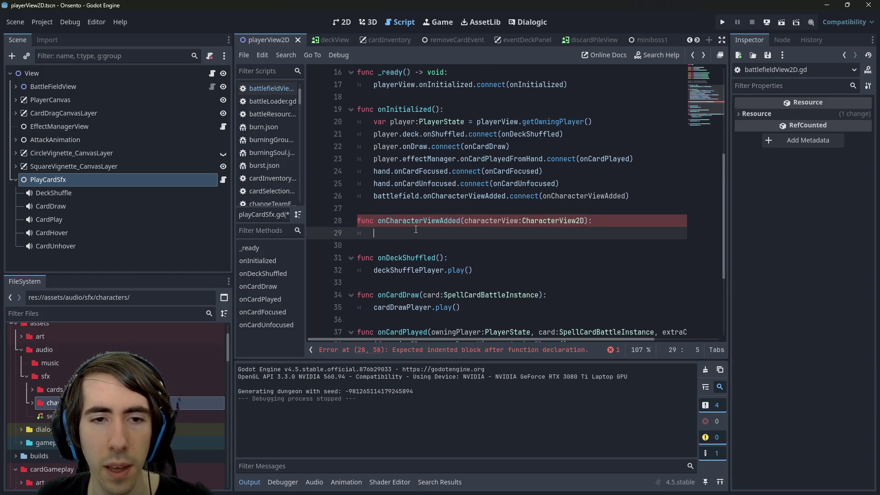
{"action": "scroll", "coordinate": [426, 211], "scroll_direction": "up", "scroll_amount": 3}
{"action": "left_click_drag", "start_coordinate": [552, 121], "coordinate": [283, 123]}
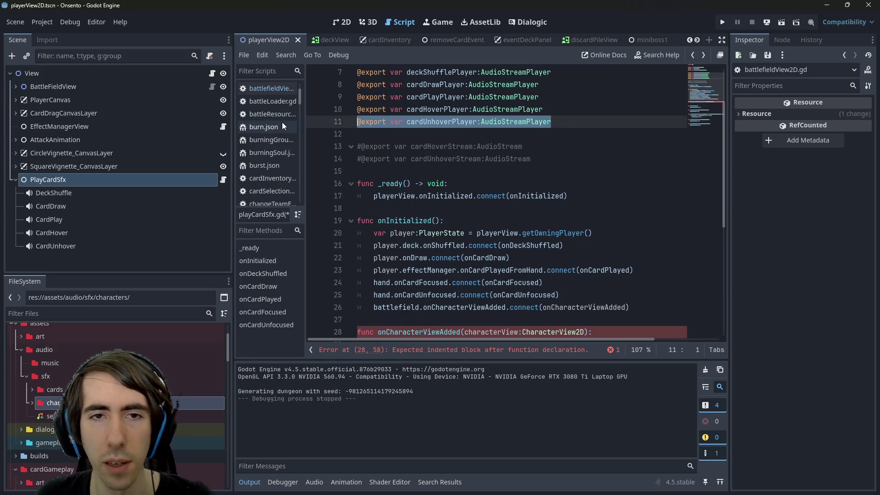
{"action": "key", "text": "ctrl+c"}
{"action": "key", "text": "Down"}
{"action": "key", "text": "Return"}
{"action": "key", "text": "Return"}
{"action": "key", "text": "Up"}
{"action": "key", "text": "ctrl+v"}
{"action": "double_click", "coordinate": [441, 146]}
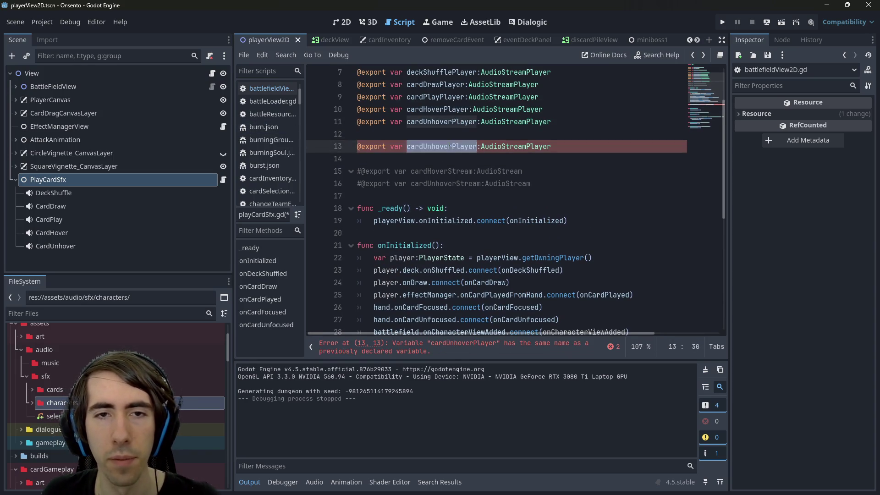
{"action": "type", "text": "characterEnt"}
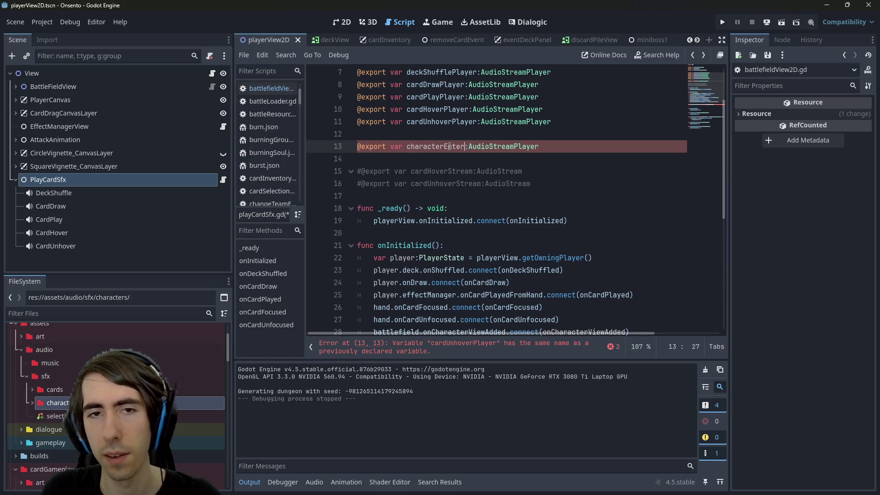
{"action": "type", "text": "Pl"}
{"action": "key", "text": "ctrl+s"}
Step: Make the handler call characterEnterPlayer.play() and save the script
{"action": "double_click", "coordinate": [449, 147]}
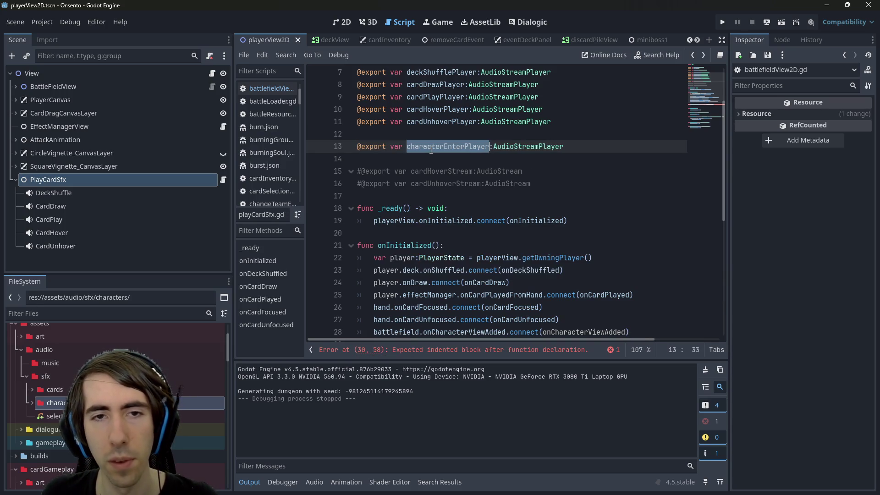
{"action": "scroll", "coordinate": [429, 243], "scroll_direction": "down", "scroll_amount": 2}
{"action": "left_click", "coordinate": [417, 299]}
{"action": "type", "text": "characterEnterPlayer.pla"}
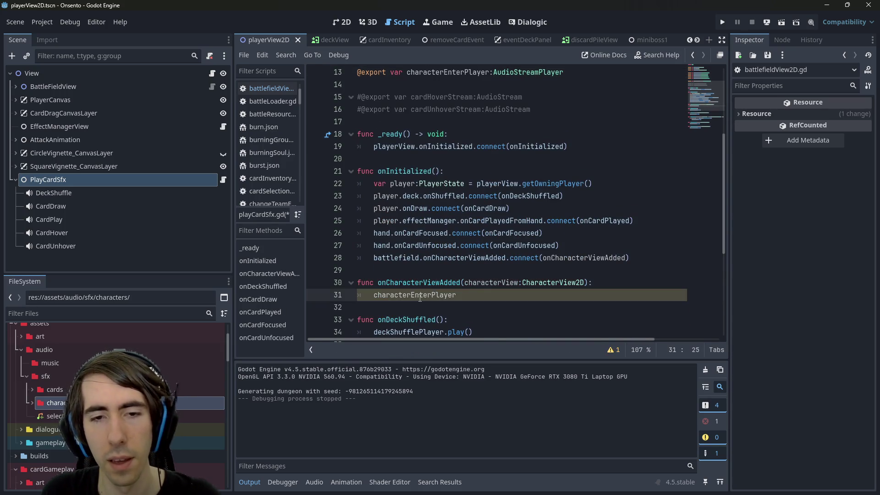
{"action": "key", "text": "Return"}
{"action": "key", "text": "ctrl+s"}
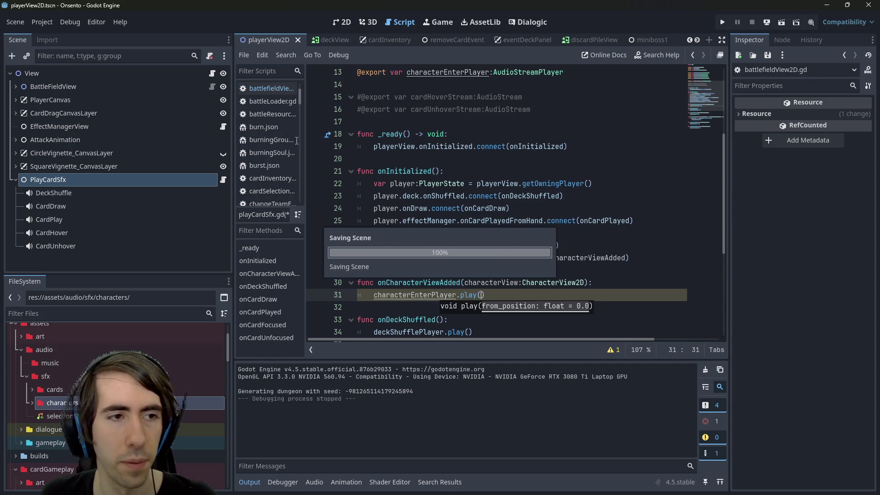
{"action": "left_click", "coordinate": [76, 246]}
Step: Duplicate the CardUnhover node and rename the copy CharacterEnter
{"action": "key", "text": "ctrl+d"}
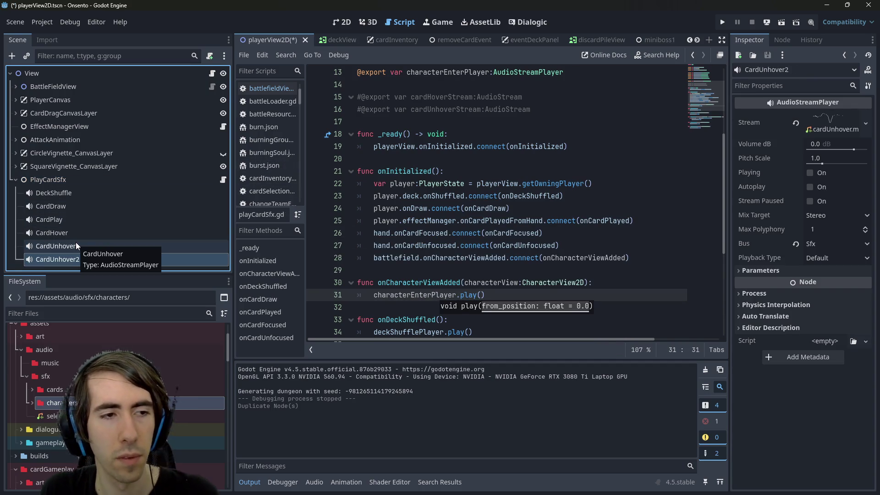
{"action": "key", "text": "F2"}
{"action": "type", "text": "Charac"}
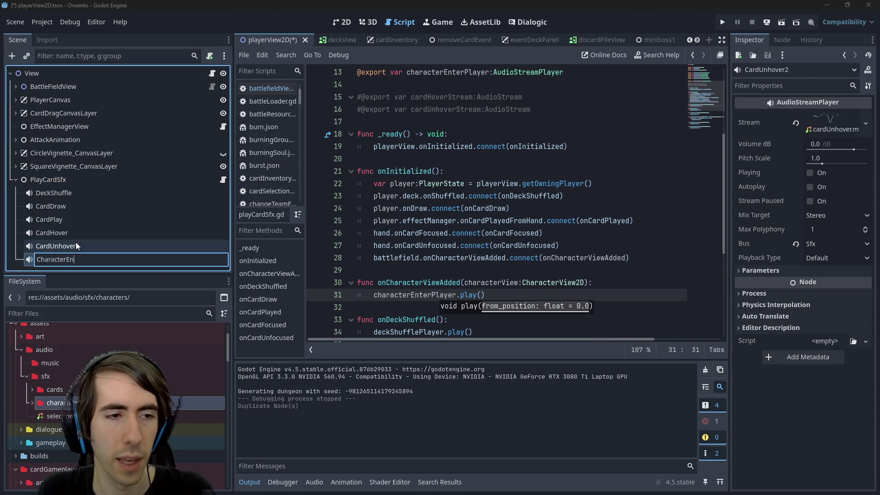
{"action": "type", "text": "ter"}
{"action": "key", "text": "Return"}
Step: Add a plain Node named Cards under PlayCardSfx and move the card sound players into it
{"action": "right_click", "coordinate": [118, 181]}
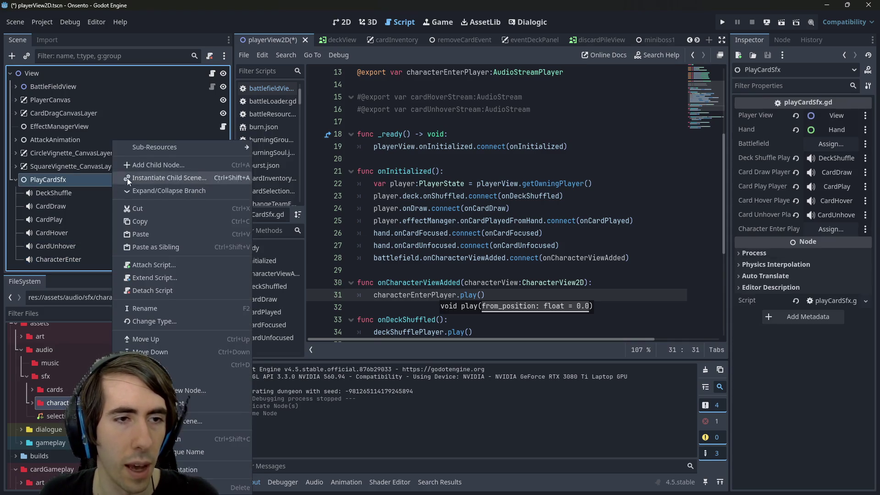
{"action": "left_click", "coordinate": [156, 147]}
{"action": "double_click", "coordinate": [300, 136]}
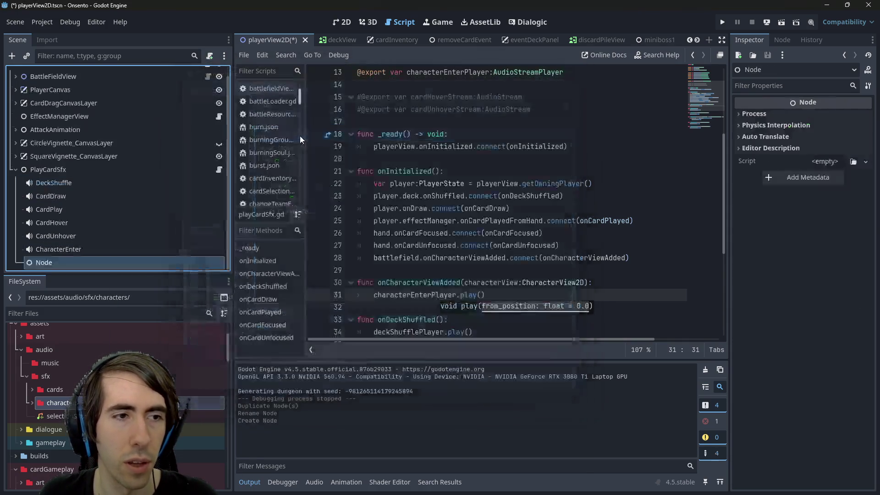
{"action": "double_click", "coordinate": [135, 260]}
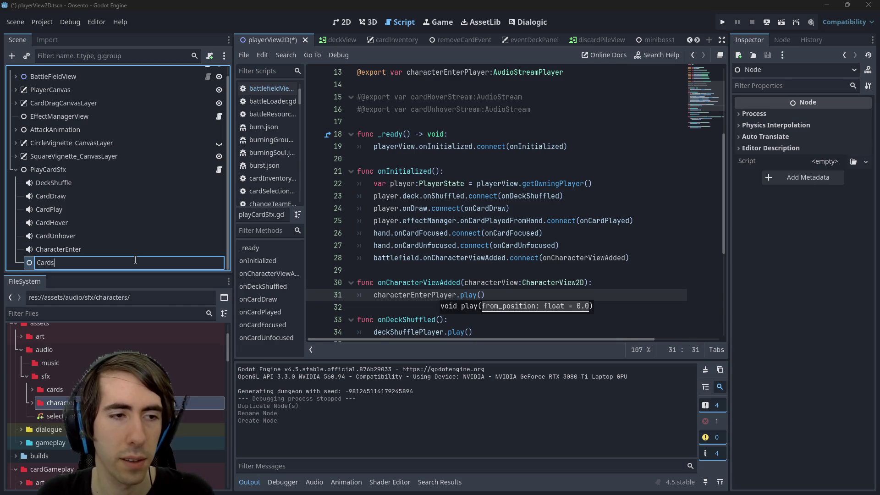
{"action": "key", "text": "Return"}
{"action": "left_click_drag", "start_coordinate": [136, 260], "coordinate": [78, 182]}
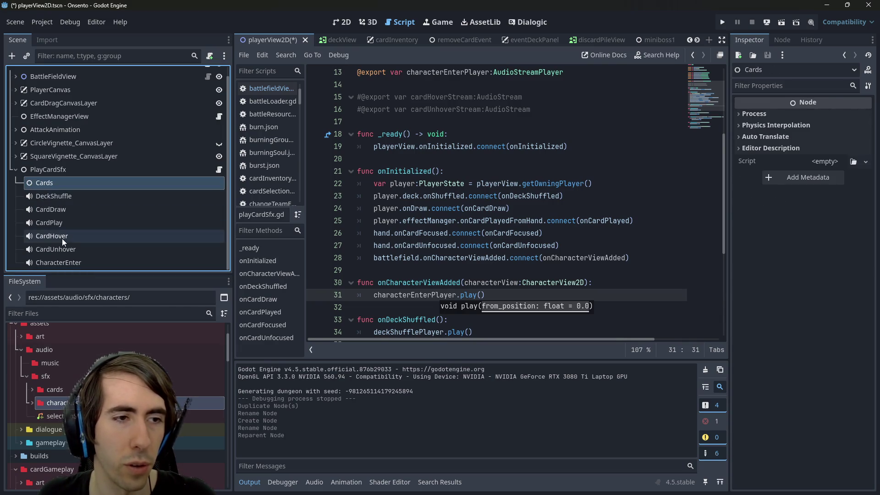
{"action": "left_click", "coordinate": [62, 249]}
{"action": "left_click", "coordinate": [62, 186], "text": "shift"}
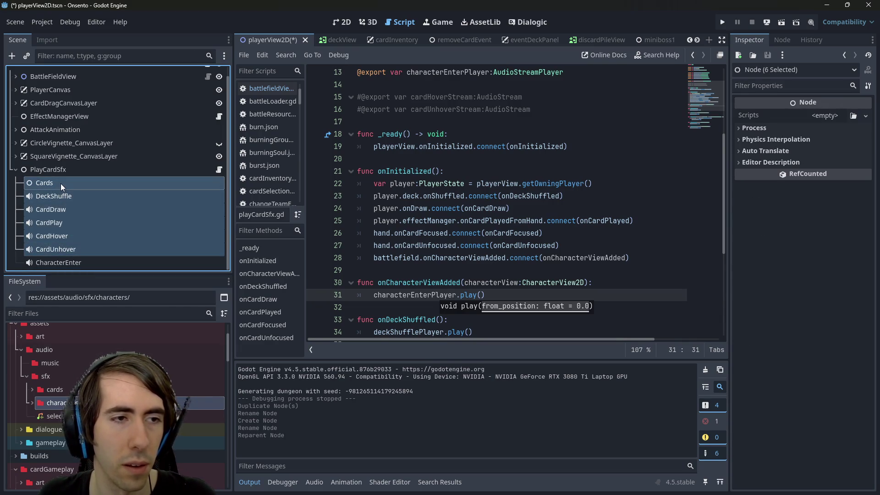
{"action": "left_click", "coordinate": [63, 196]}
{"action": "left_click", "coordinate": [67, 249], "text": "shift"}
{"action": "left_click_drag", "start_coordinate": [70, 193], "coordinate": [64, 182]}
Step: Set CharacterEnter's Stream to footstep.mp3 and save the scene
{"action": "left_click", "coordinate": [62, 262]}
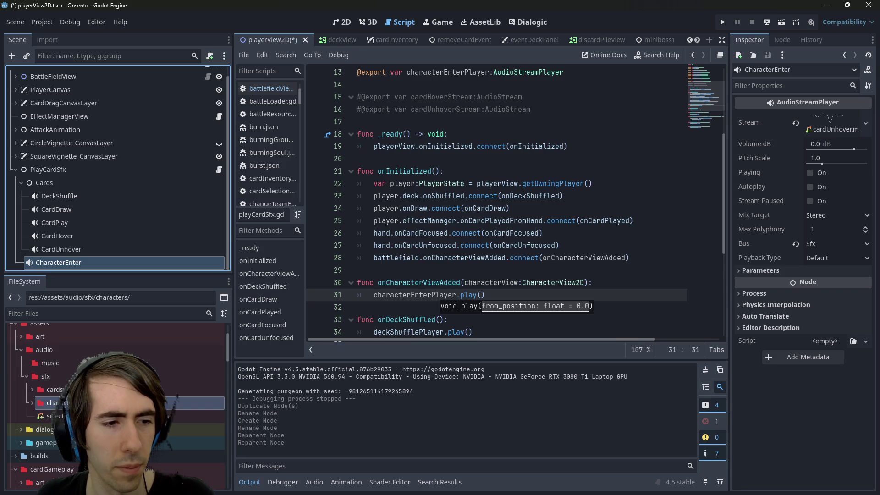
{"action": "left_click", "coordinate": [32, 403]}
{"action": "left_click_drag", "start_coordinate": [59, 416], "coordinate": [840, 120]}
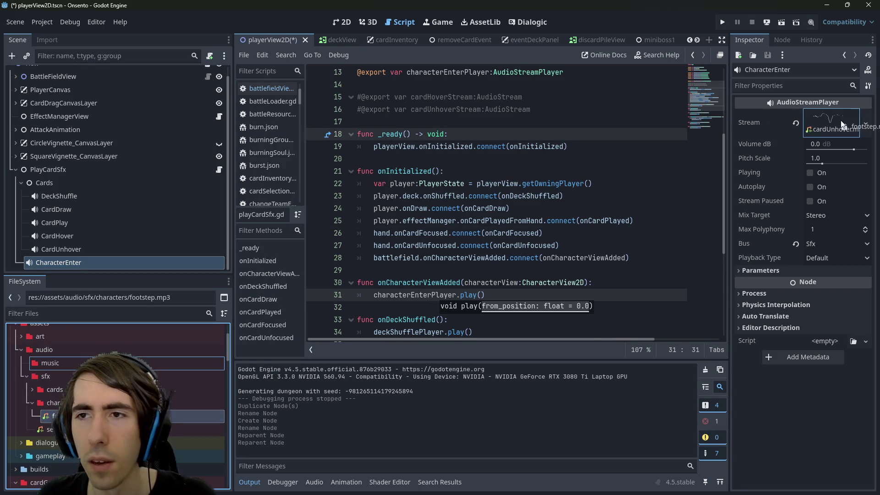
{"action": "left_click", "coordinate": [350, 250]}
{"action": "key", "text": "ctrl+s"}
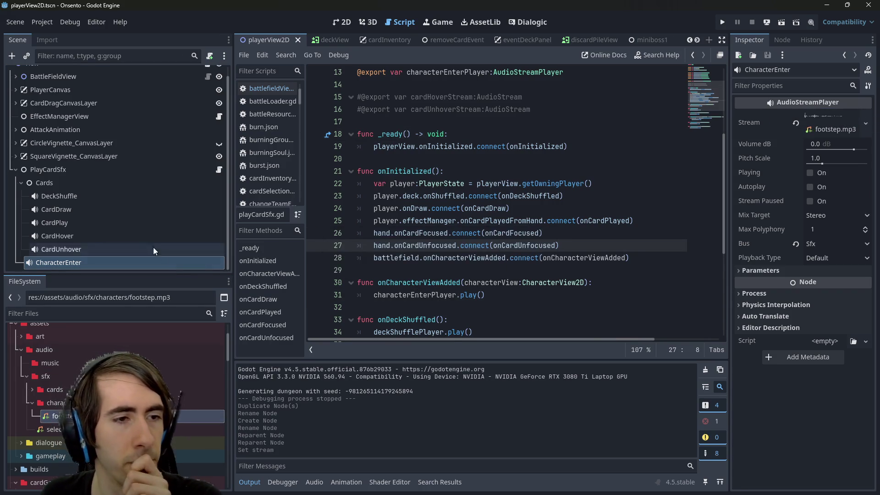
Step: Assign CharacterEnter as PlayCardSfx's Character Enter Player, save, and switch to playQuest
{"action": "left_click", "coordinate": [95, 264]}
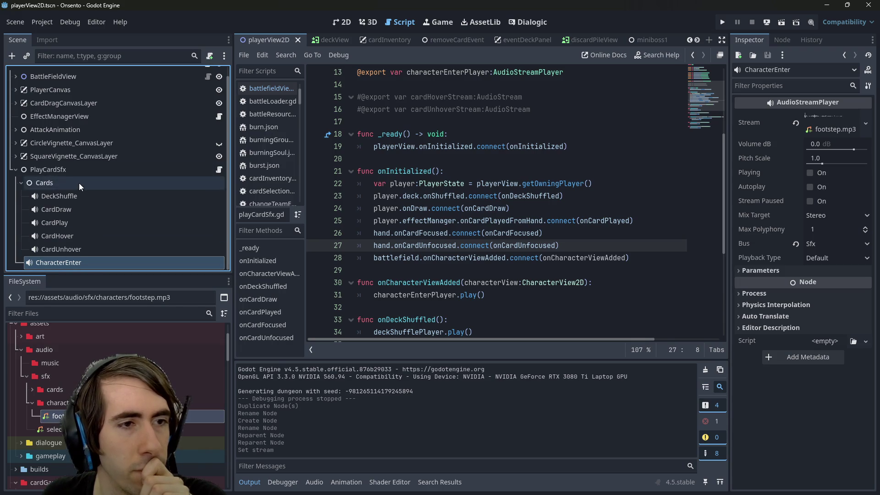
{"action": "left_click", "coordinate": [219, 169]}
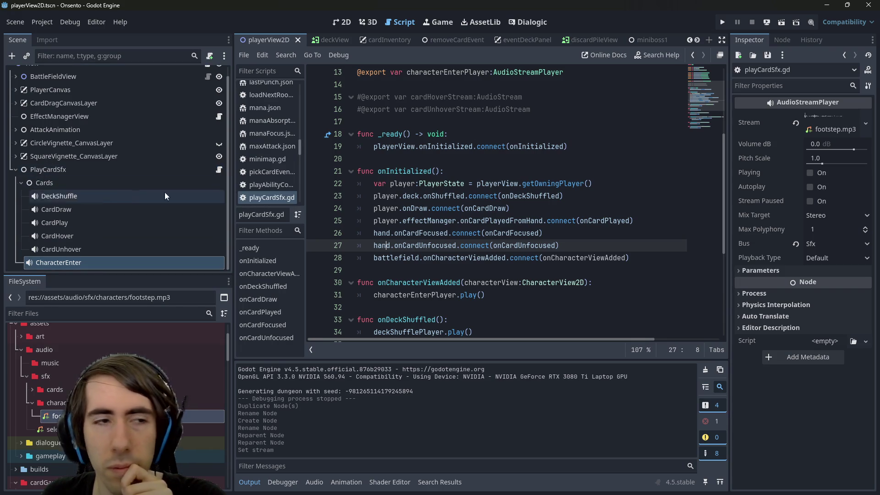
{"action": "left_click", "coordinate": [110, 169]}
{"action": "left_click", "coordinate": [854, 231]}
{"action": "scroll", "coordinate": [453, 294], "scroll_direction": "down", "scroll_amount": 5}
{"action": "left_click", "coordinate": [510, 81]}
{"action": "left_click_drag", "start_coordinate": [59, 262], "coordinate": [816, 234]}
{"action": "left_click", "coordinate": [489, 246]}
{"action": "key", "text": "ctrl+s"}
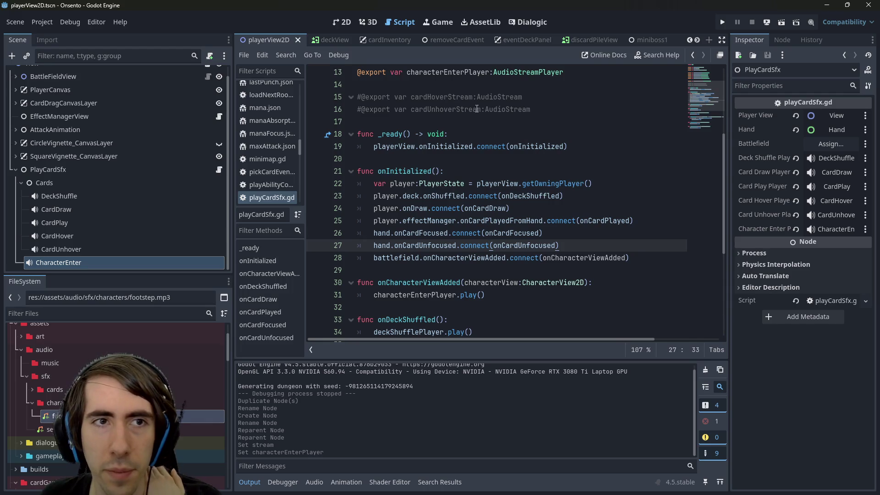
{"action": "scroll", "coordinate": [654, 39], "scroll_direction": "down", "scroll_amount": 3}
{"action": "left_click", "coordinate": [653, 39]}
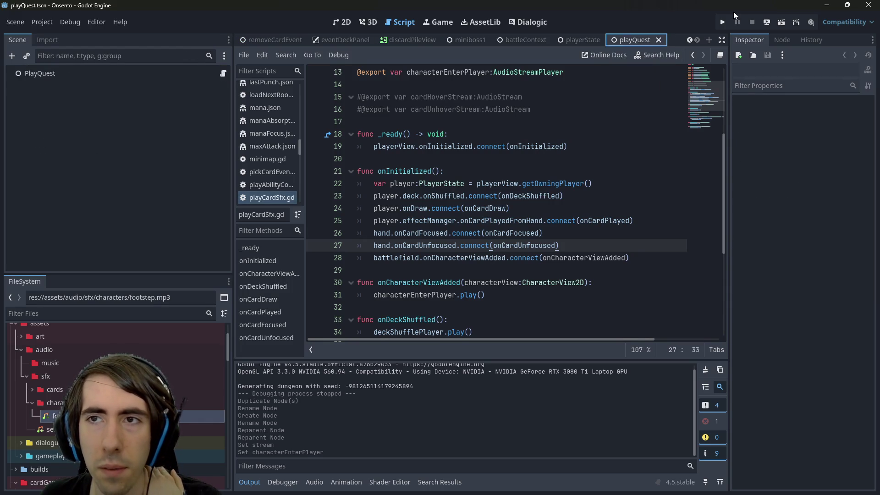
Step: Run the miniboss1 scene and close the game, which breaks on a Nil onCharacterViewAdded access
{"action": "left_click", "coordinate": [469, 40]}
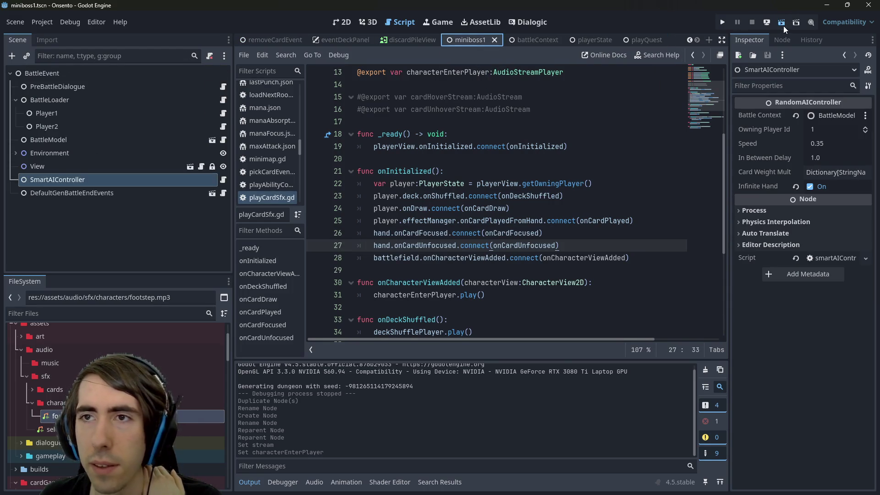
{"action": "left_click", "coordinate": [782, 24]}
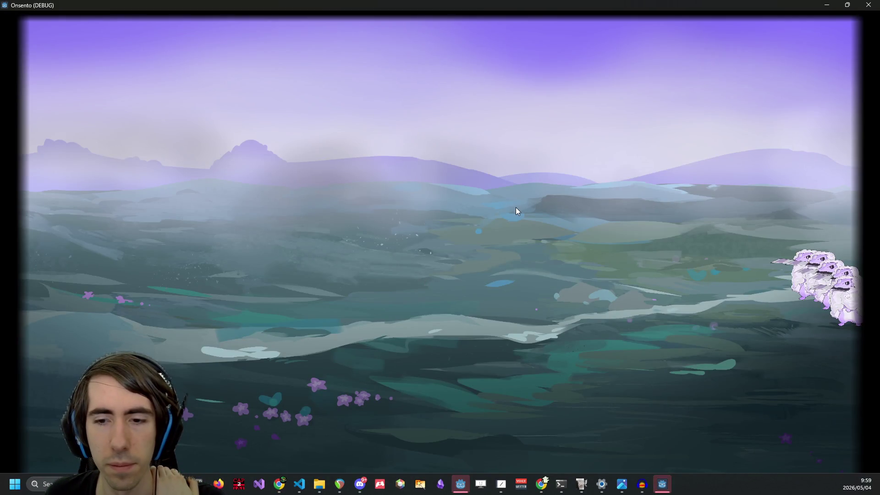
{"action": "left_click", "coordinate": [664, 488]}
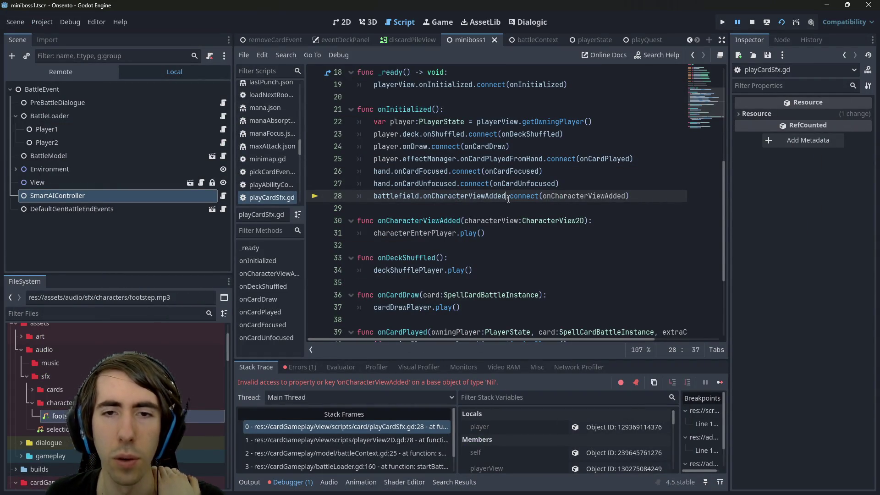
Step: Select the battlefield variable on line 28 of the script
{"action": "scroll", "coordinate": [508, 197], "scroll_direction": "up", "scroll_amount": 1}
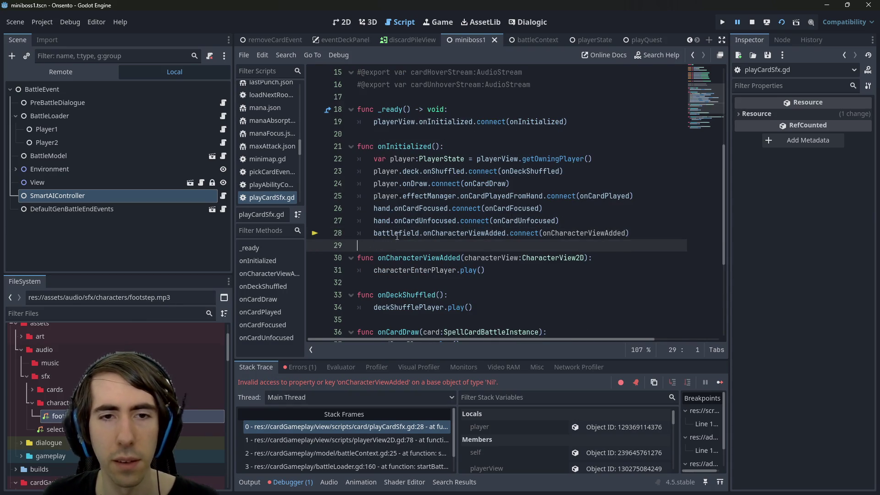
{"action": "double_click", "coordinate": [393, 231]}
{"action": "mouse_move", "coordinate": [394, 228]}
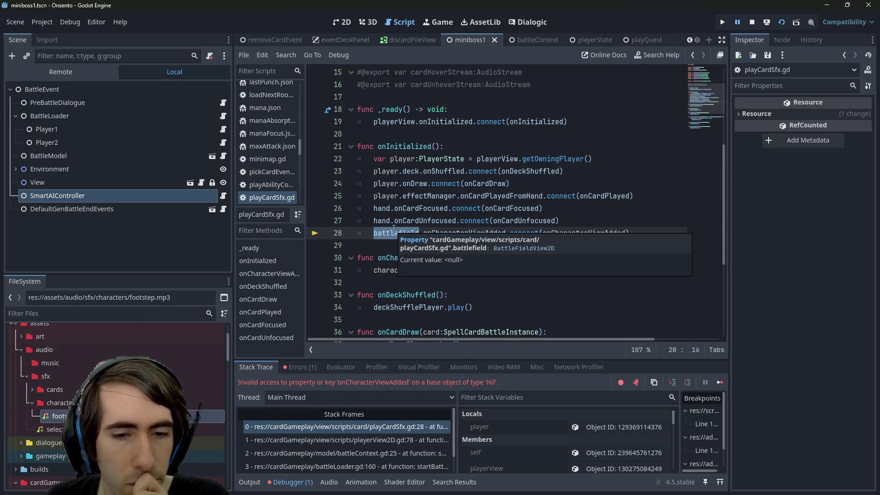
{"action": "scroll", "coordinate": [393, 228], "scroll_direction": "up", "scroll_amount": 3}
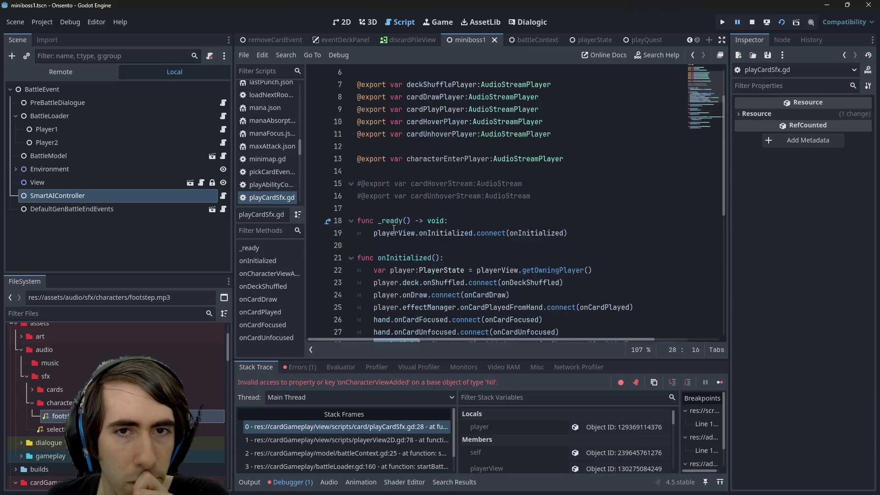
Step: Stop the game, assign BattleFieldView to PlayCardSfx's Battlefield property, and save playerView2D
{"action": "left_click", "coordinate": [758, 21]}
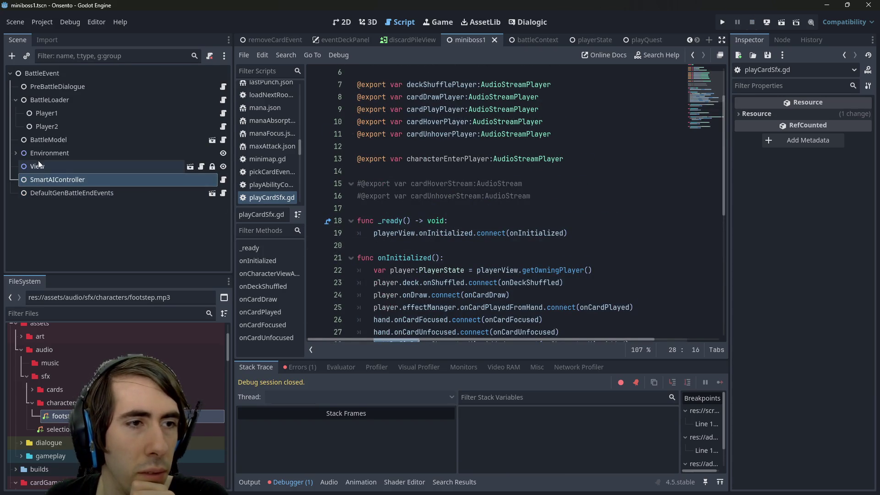
{"action": "left_click", "coordinate": [189, 167]}
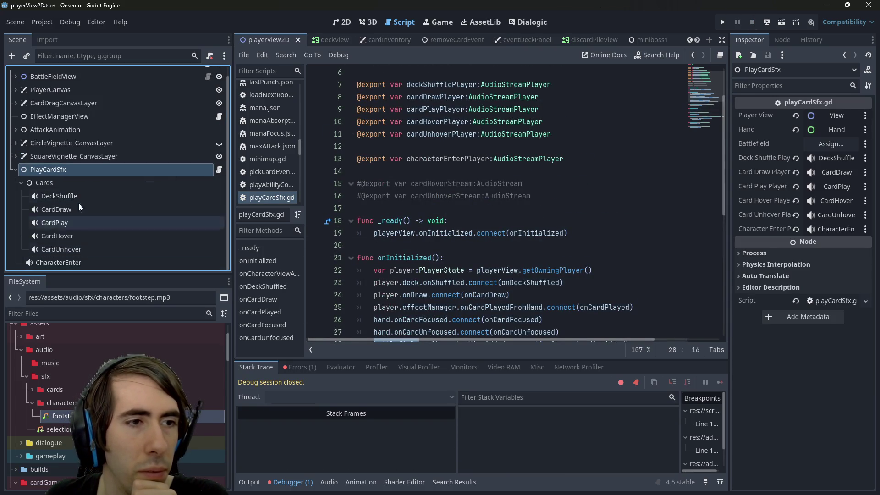
{"action": "left_click", "coordinate": [831, 144]}
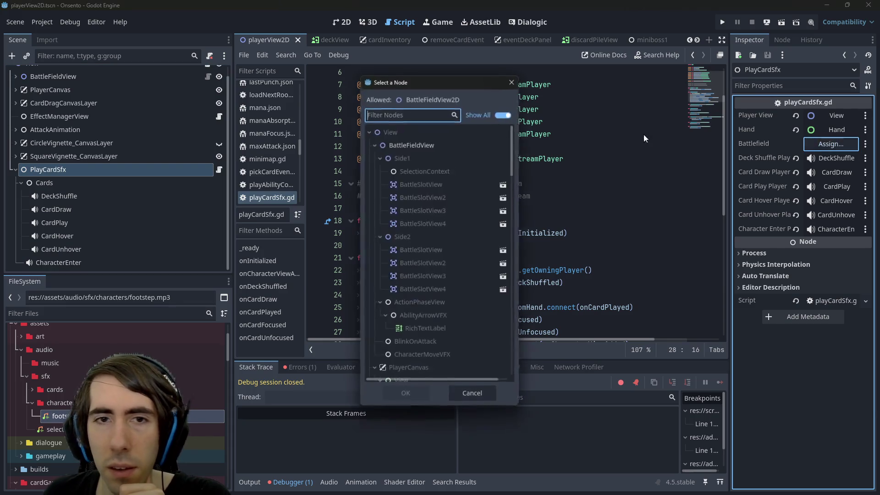
{"action": "double_click", "coordinate": [425, 147]}
{"action": "key", "text": "ctrl+s"}
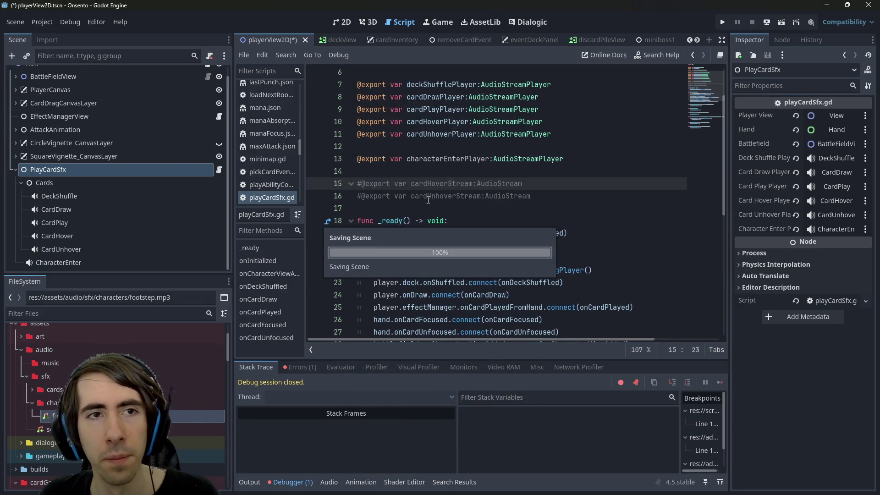
{"action": "left_click", "coordinate": [654, 38]}
Step: Run the miniboss1 scene and drag the green, purple, fox-eared and pink fighters onto the battlefield
{"action": "left_click", "coordinate": [781, 22]}
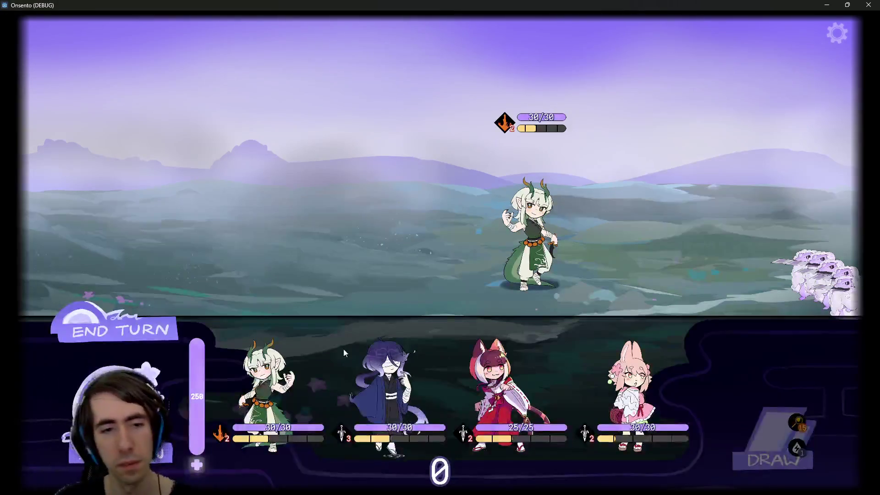
{"action": "left_click_drag", "start_coordinate": [346, 347], "coordinate": [347, 212]}
{"action": "mouse_move", "coordinate": [325, 381]}
{"action": "left_mouse_down"}
{"action": "mouse_move", "coordinate": [316, 152]}
{"action": "mouse_move", "coordinate": [271, 193]}
{"action": "left_mouse_up"}
{"action": "left_click_drag", "start_coordinate": [374, 381], "coordinate": [194, 192]}
{"action": "mouse_move", "coordinate": [447, 389]}
{"action": "left_mouse_down"}
{"action": "mouse_move", "coordinate": [51, 201]}
{"action": "mouse_move", "coordinate": [95, 211]}
{"action": "left_mouse_up"}
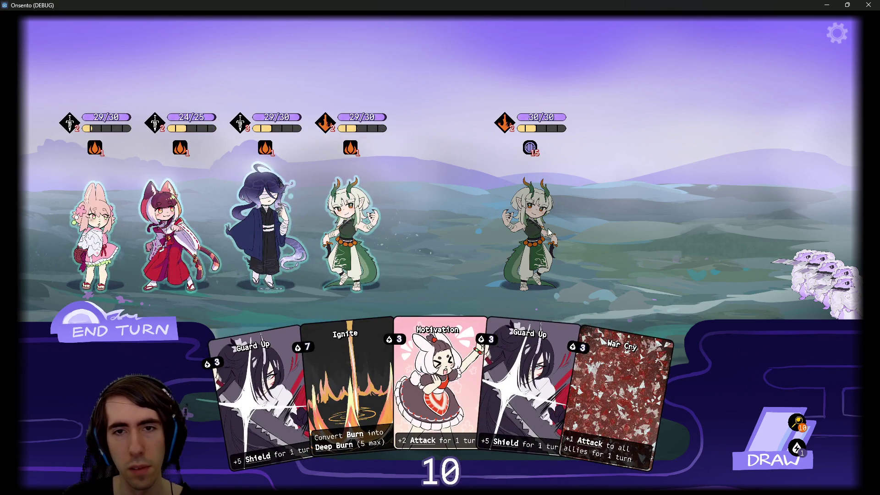
Step: Play the War Cry card on the battlefield and draw three more cards
{"action": "left_click_drag", "start_coordinate": [614, 383], "coordinate": [430, 216]}
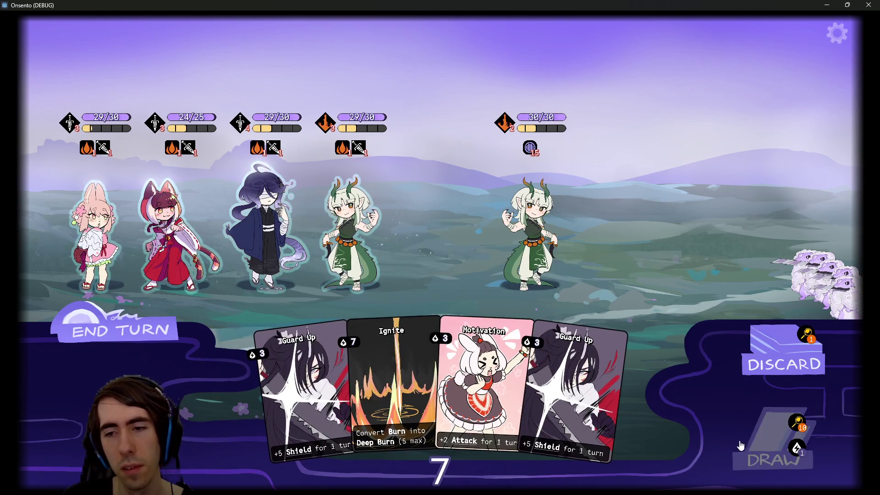
{"action": "left_click", "coordinate": [774, 446]}
{"action": "left_click", "coordinate": [775, 447]}
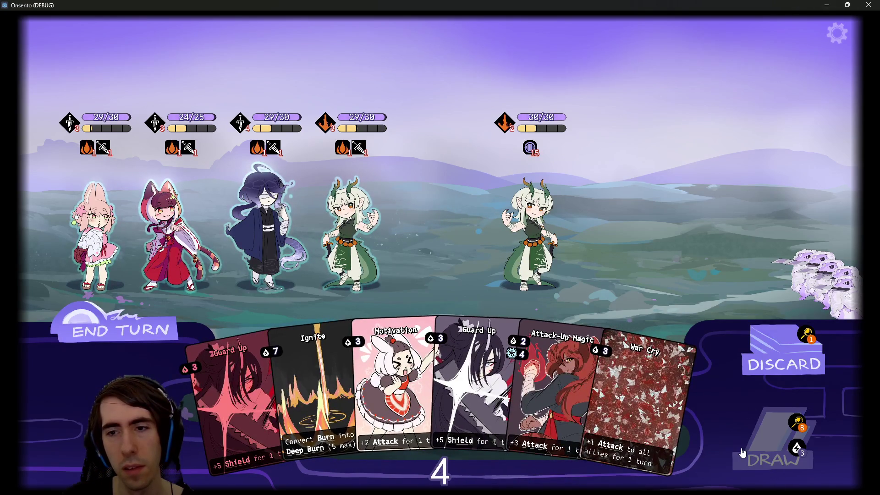
{"action": "left_click", "coordinate": [751, 445]}
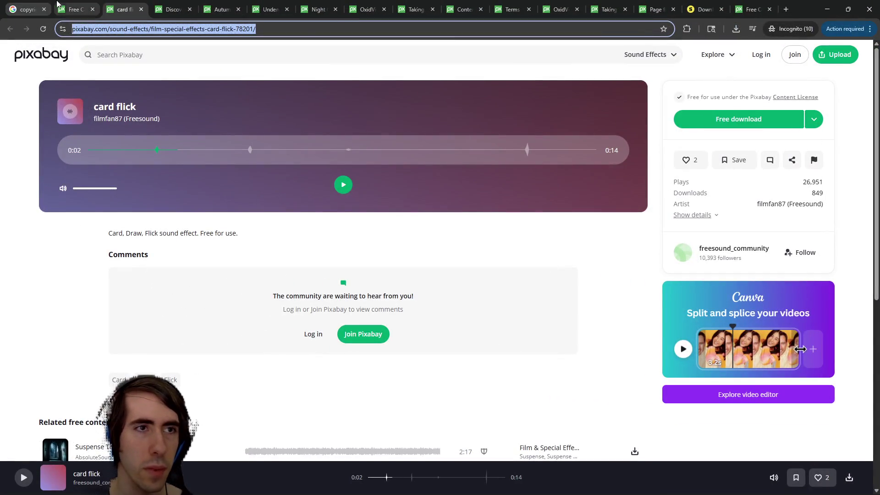
Step: Open the Taking playing card sound's detail page from the card search results
{"action": "left_click", "coordinate": [56, 6]}
{"action": "scroll", "coordinate": [147, 210], "scroll_direction": "up", "scroll_amount": 8}
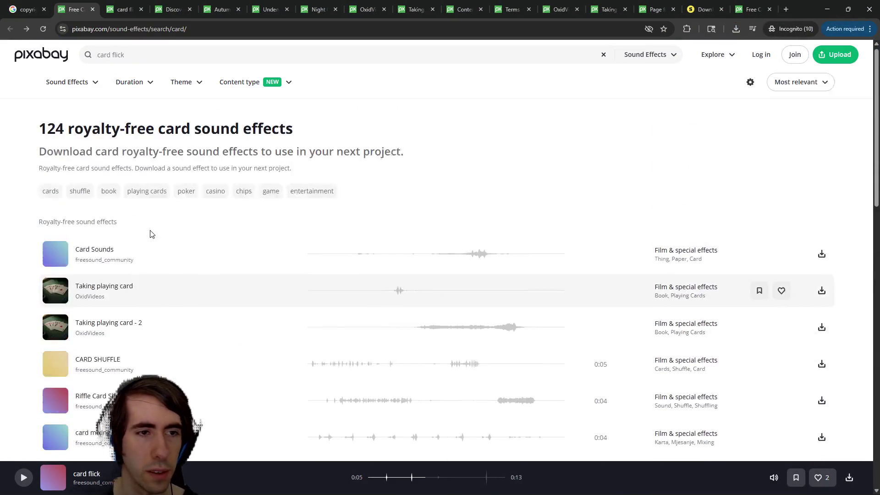
{"action": "middle_click", "coordinate": [92, 290]}
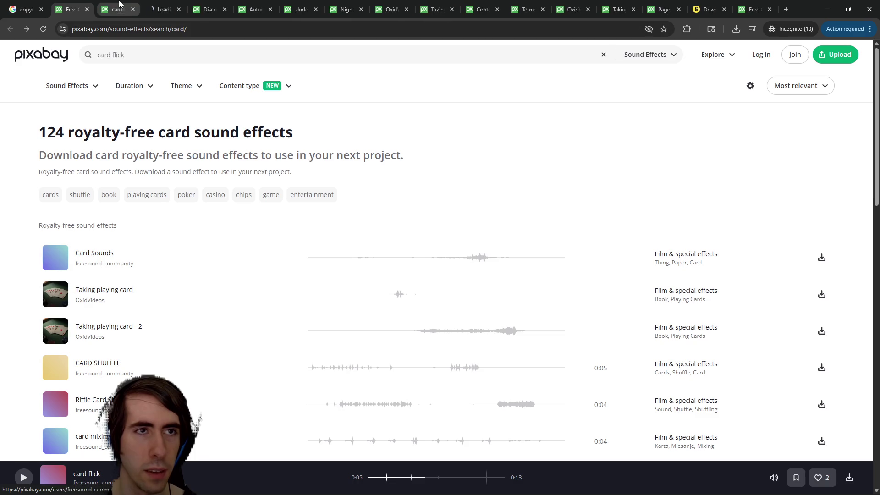
{"action": "left_click", "coordinate": [163, 9]}
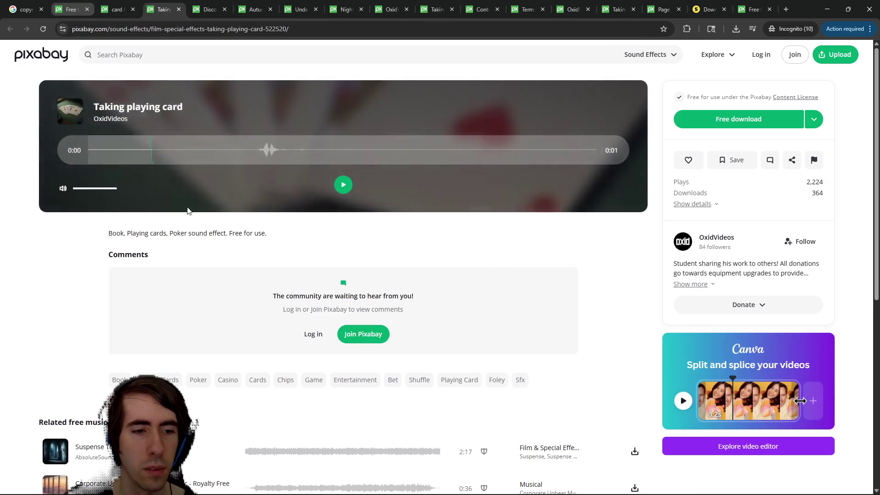
{"action": "scroll", "coordinate": [222, 279], "scroll_direction": "down", "scroll_amount": 4}
{"action": "left_click", "coordinate": [71, 9]}
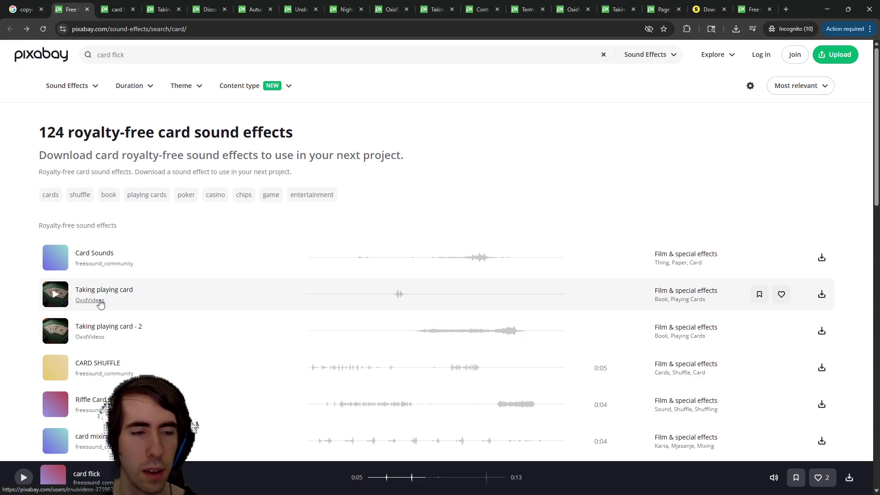
Step: On the creator's profile, preview Shuffling Deck of Cards, Placing/Taking playing card sounds and Placing poker chips
{"action": "middle_click", "coordinate": [98, 301]}
{"action": "left_click", "coordinate": [197, 9]}
{"action": "scroll", "coordinate": [207, 210], "scroll_direction": "down", "scroll_amount": 3}
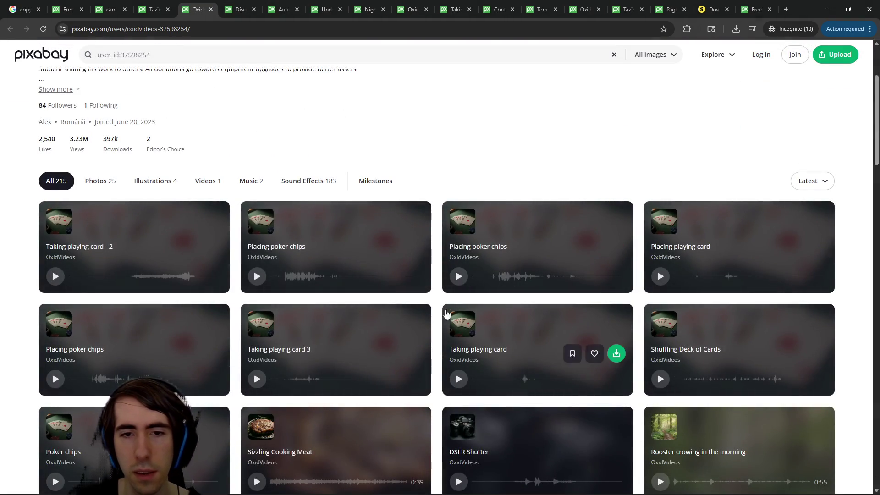
{"action": "scroll", "coordinate": [449, 310], "scroll_direction": "down", "scroll_amount": 2}
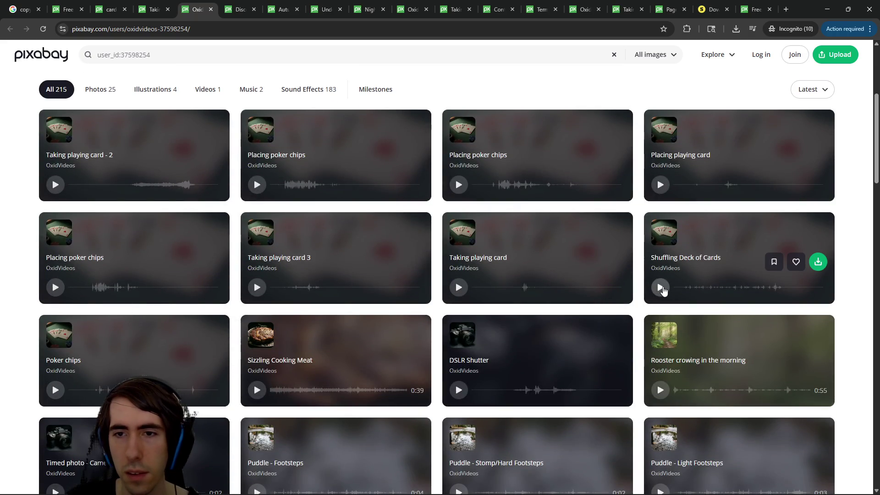
{"action": "left_click", "coordinate": [661, 288]}
{"action": "left_click", "coordinate": [660, 185]}
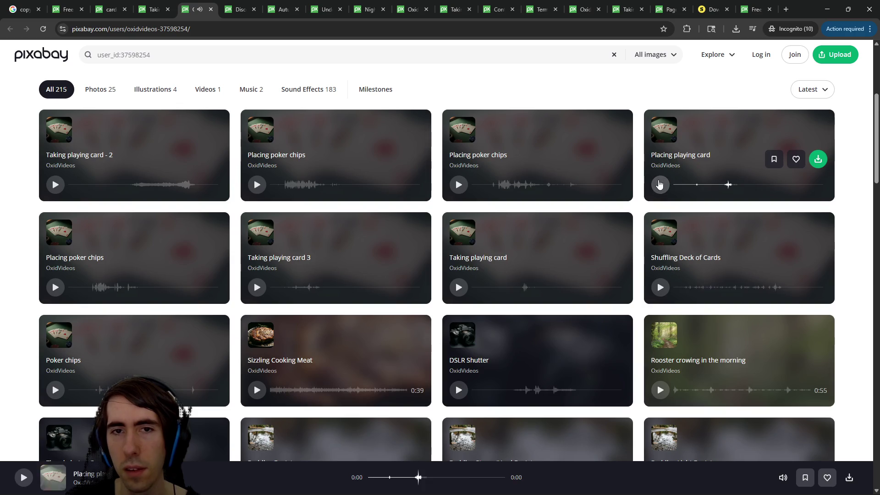
{"action": "left_click", "coordinate": [458, 287]}
{"action": "left_click", "coordinate": [257, 287]}
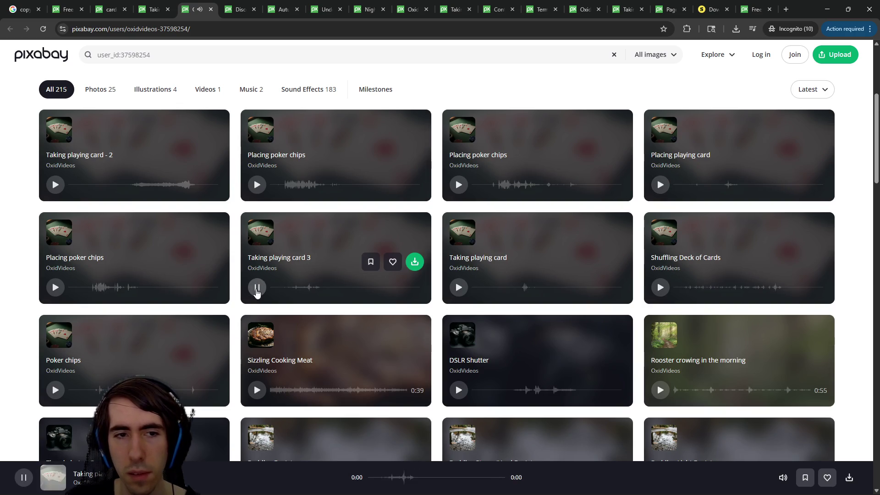
{"action": "scroll", "coordinate": [255, 293], "scroll_direction": "down", "scroll_amount": 3}
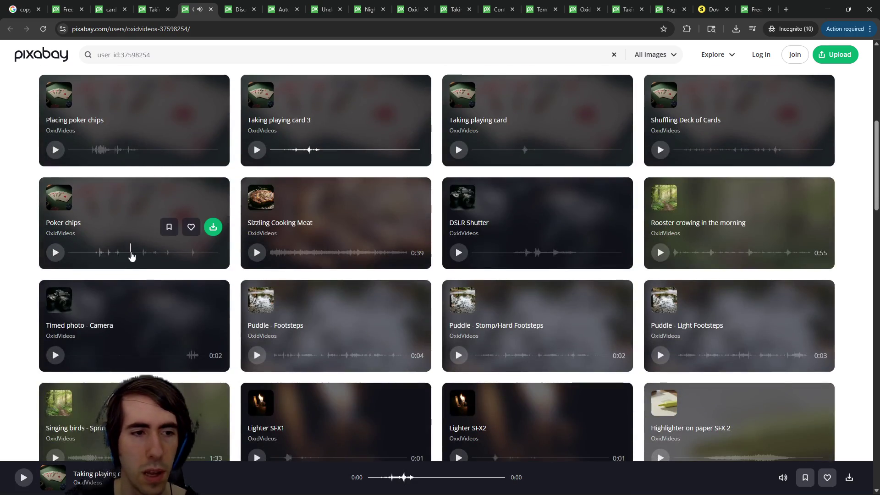
{"action": "scroll", "coordinate": [115, 243], "scroll_direction": "up", "scroll_amount": 2}
{"action": "left_click", "coordinate": [55, 242]}
Step: In the card search results, preview CARD SHUFFLE, Riffle Card Shuffle and card mixing sounds
{"action": "left_click", "coordinate": [109, 8]}
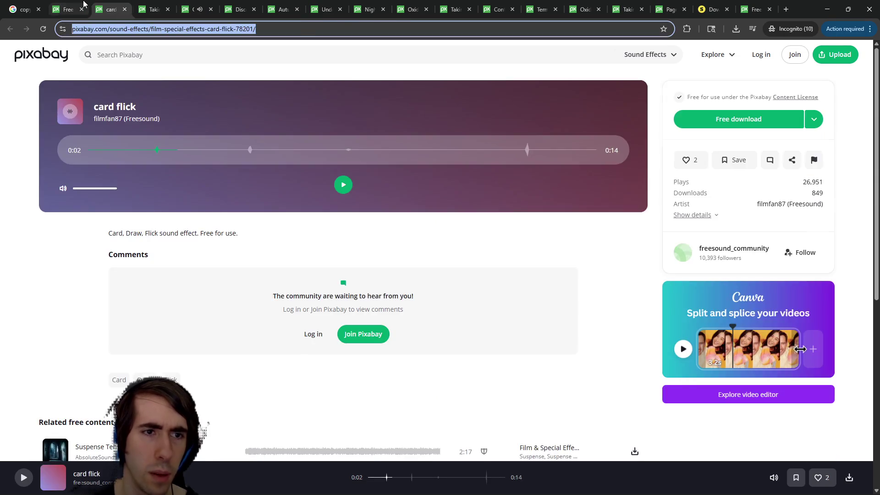
{"action": "left_click", "coordinate": [68, 8]}
{"action": "scroll", "coordinate": [65, 330], "scroll_direction": "down", "scroll_amount": 1}
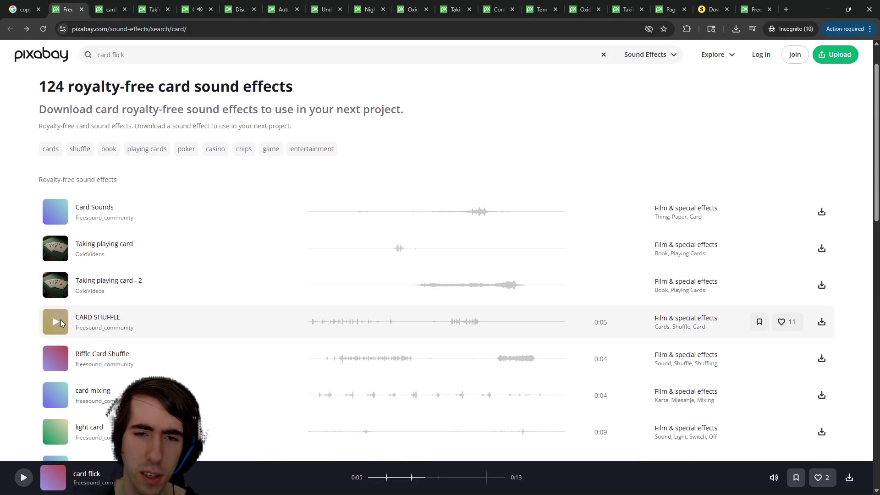
{"action": "left_click", "coordinate": [56, 322]}
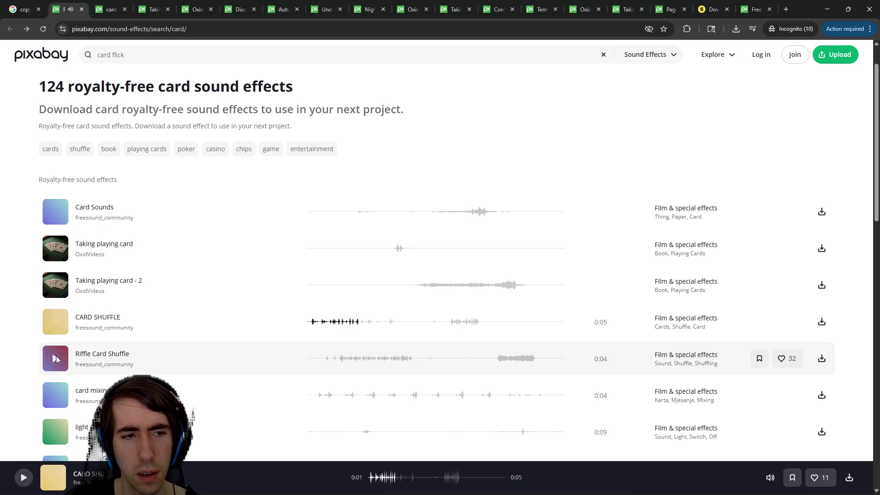
{"action": "left_click", "coordinate": [56, 359]}
{"action": "left_click", "coordinate": [55, 394]}
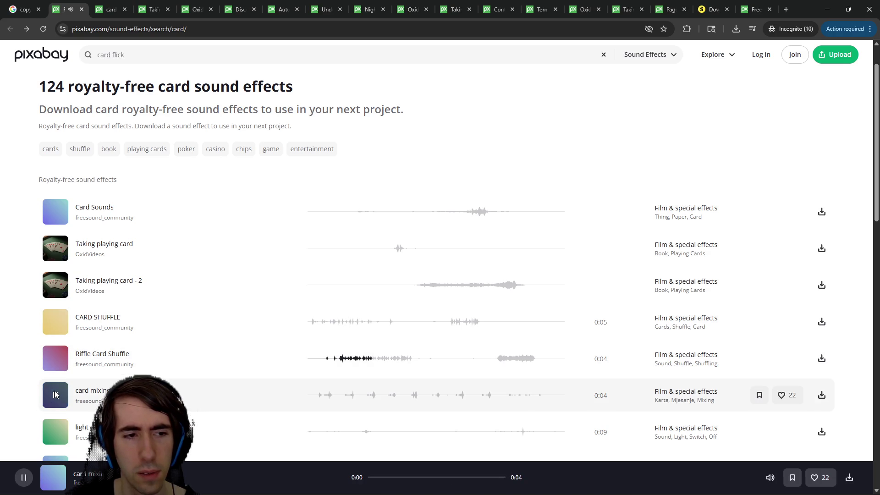
{"action": "scroll", "coordinate": [55, 394], "scroll_direction": "down", "scroll_amount": 3}
{"action": "left_click", "coordinate": [62, 263]}
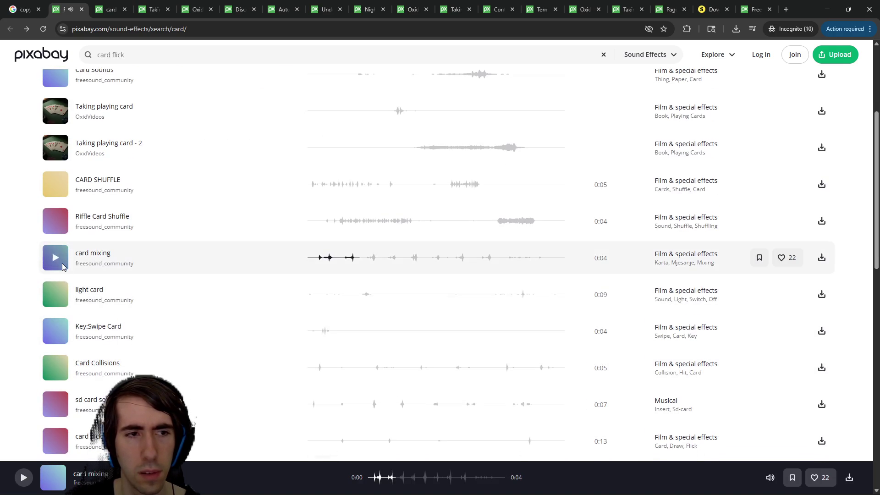
Step: Preview the light card, EXHAUSTED MUSICAL GREETING CARD and card flipping sounds
{"action": "left_click", "coordinate": [55, 293]}
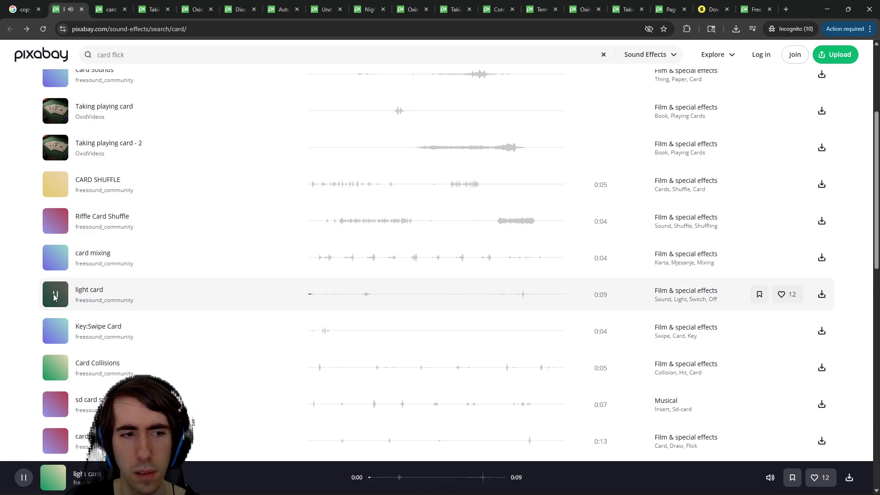
{"action": "left_click", "coordinate": [55, 294]}
{"action": "scroll", "coordinate": [96, 274], "scroll_direction": "down", "scroll_amount": 4}
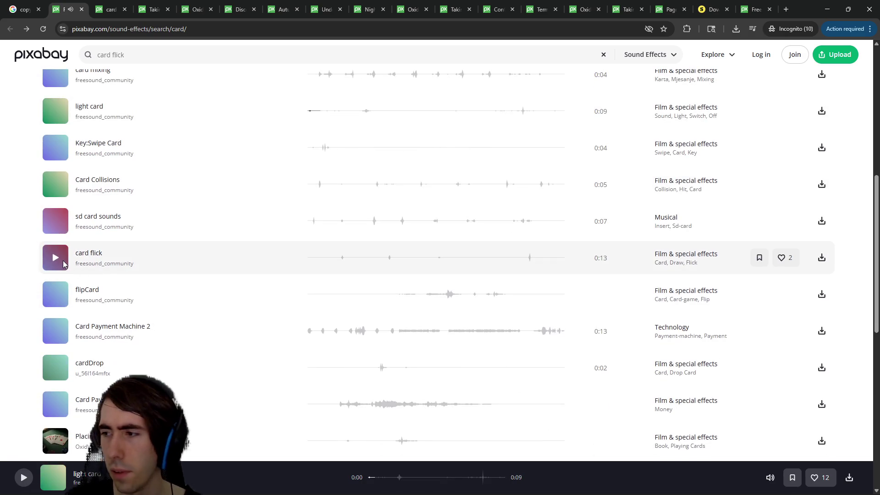
{"action": "scroll", "coordinate": [167, 254], "scroll_direction": "up", "scroll_amount": 8}
{"action": "scroll", "coordinate": [123, 275], "scroll_direction": "down", "scroll_amount": 11}
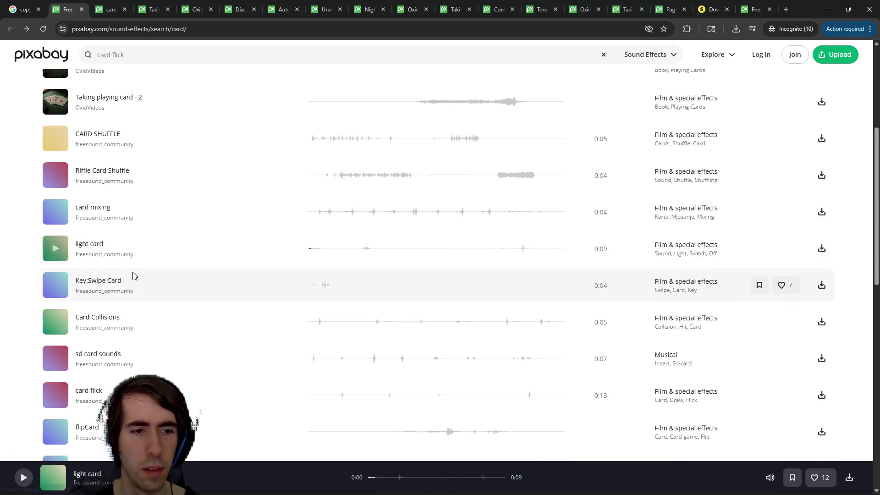
{"action": "left_click", "coordinate": [55, 339]}
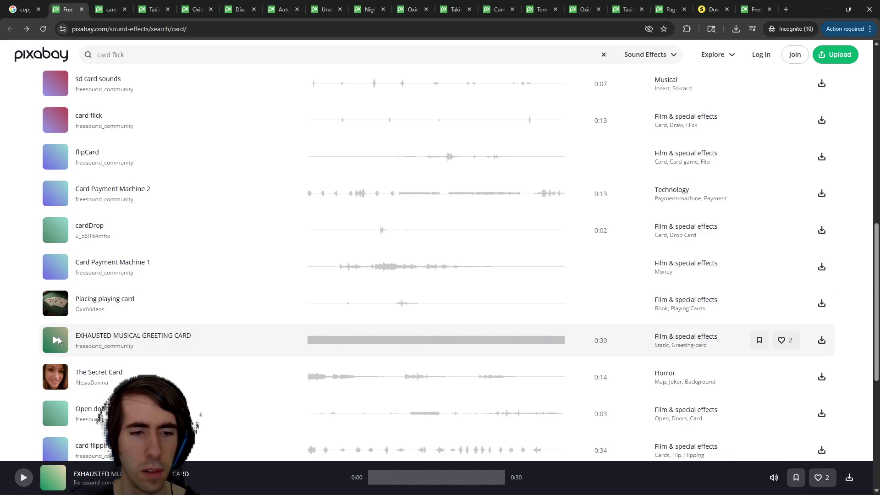
{"action": "scroll", "coordinate": [61, 360], "scroll_direction": "down", "scroll_amount": 3}
{"action": "left_click", "coordinate": [62, 312]}
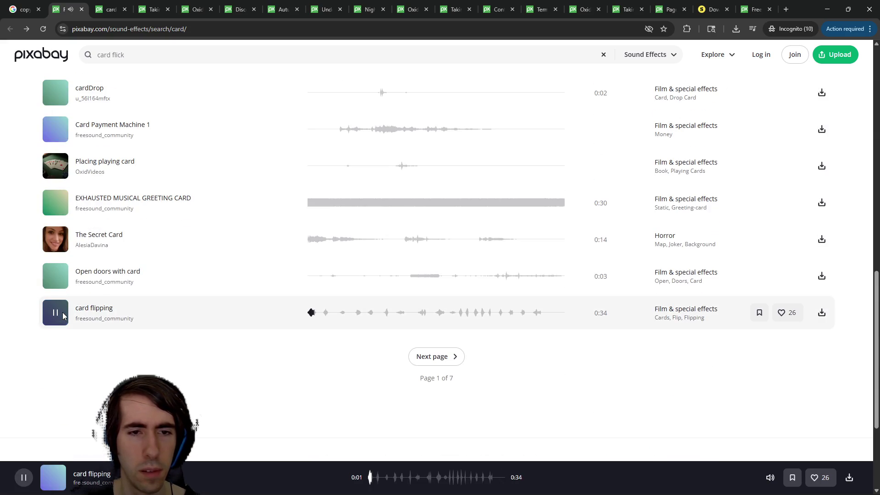
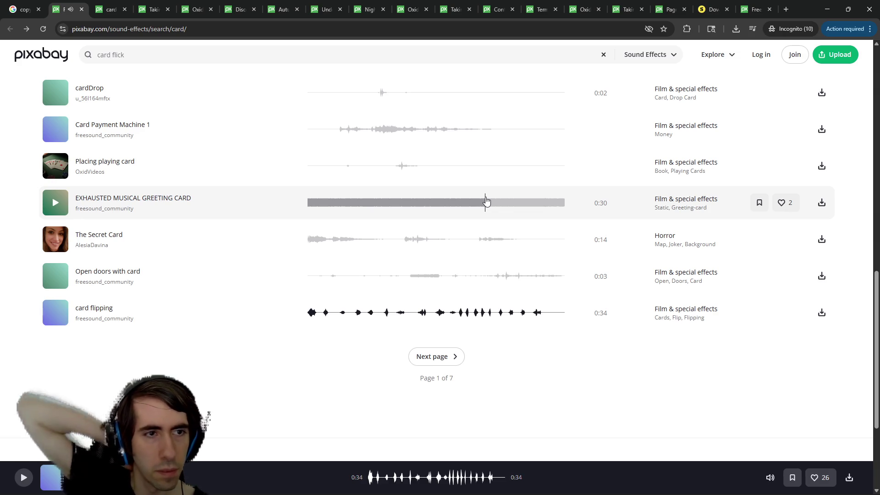
Step: Preview the Pixabay card flipping sound, download it from its own page, and minimise the browser
{"action": "left_click", "coordinate": [46, 312]}
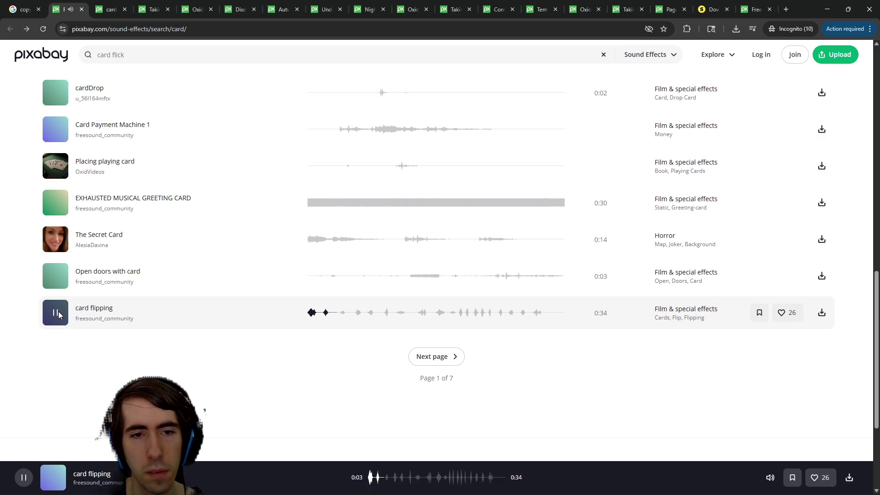
{"action": "left_click", "coordinate": [57, 313]}
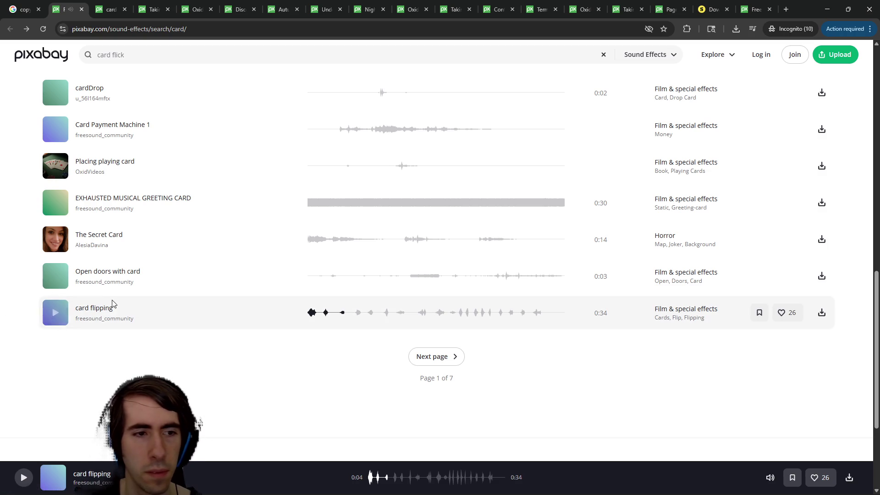
{"action": "middle_click", "coordinate": [98, 271]}
{"action": "left_click", "coordinate": [242, 7]}
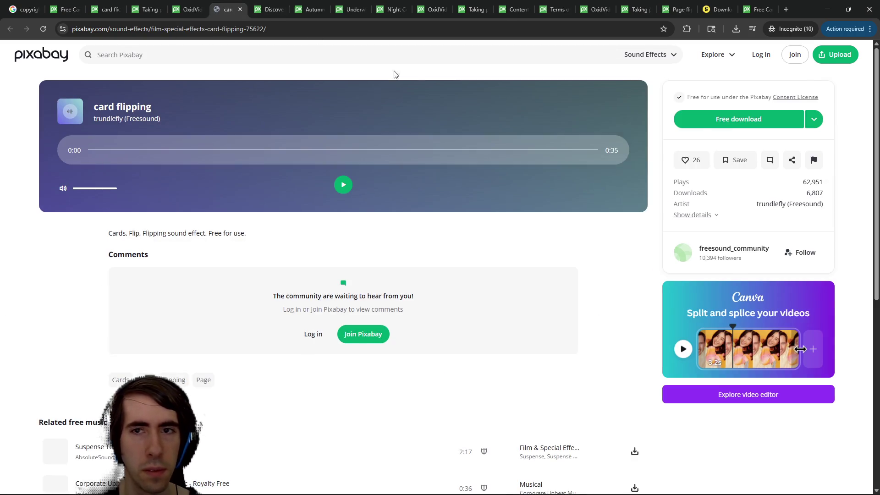
{"action": "left_click", "coordinate": [738, 119]}
{"action": "left_click", "coordinate": [826, 9]}
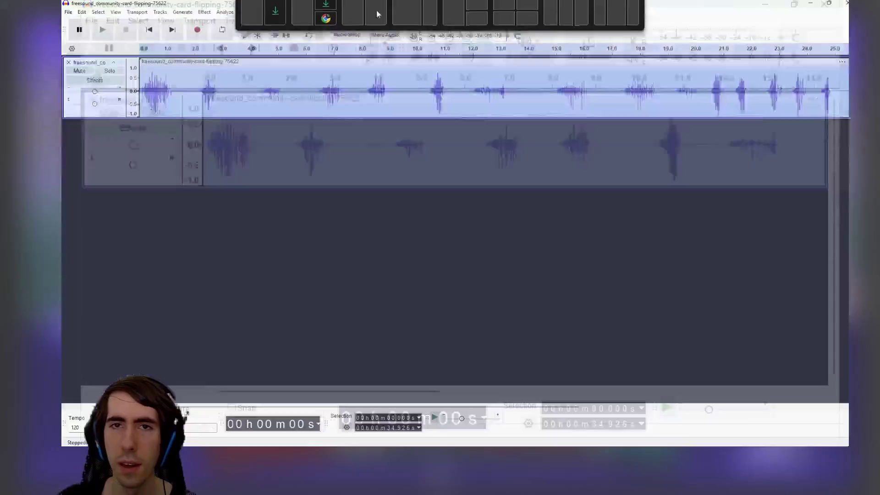
{"action": "key", "text": "space"}
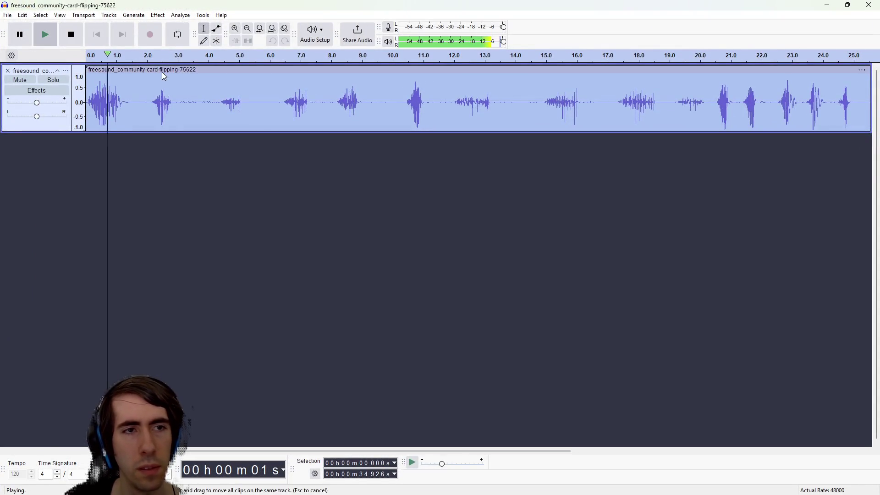
{"action": "key", "text": "space"}
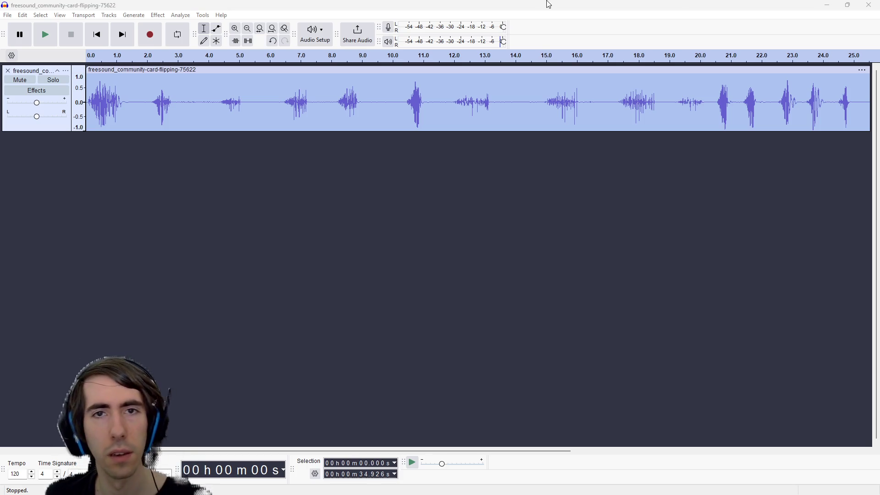
{"action": "left_click", "coordinate": [555, 5]}
{"action": "key", "text": "space"}
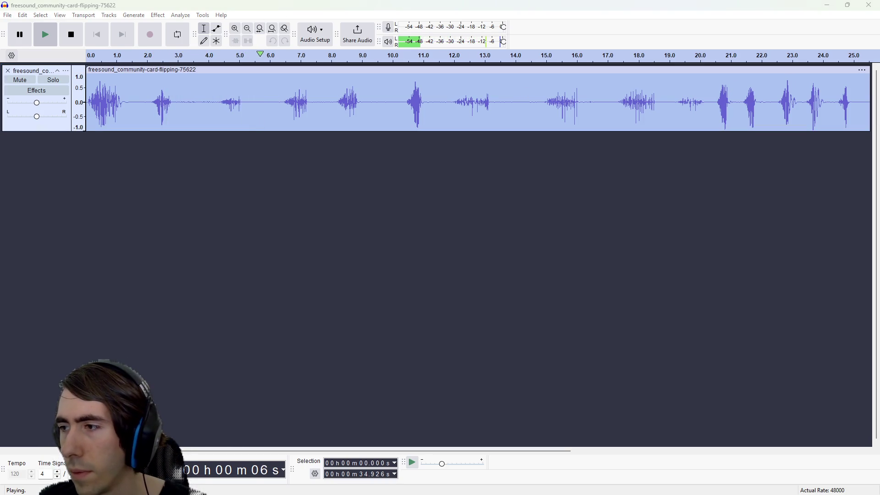
{"action": "left_click", "coordinate": [494, 4]}
{"action": "left_click", "coordinate": [445, 96]}
{"action": "key", "text": "space"}
{"action": "key", "text": "space"}
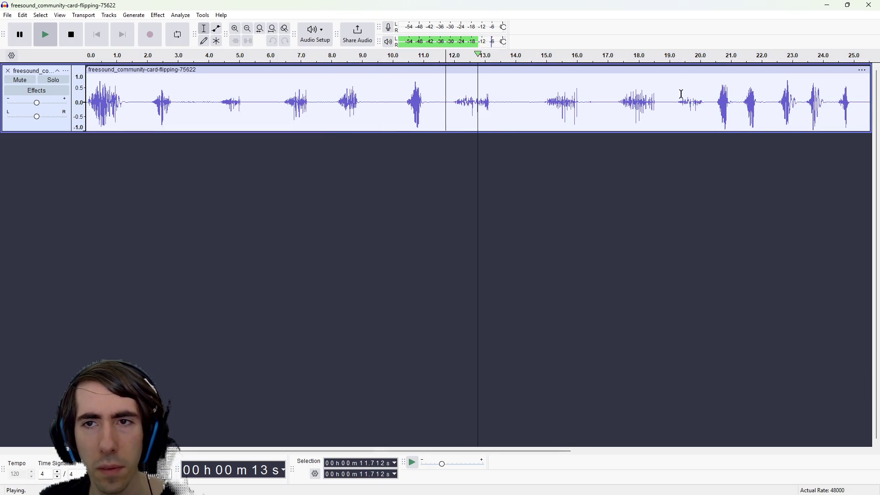
{"action": "left_click", "coordinate": [678, 105]}
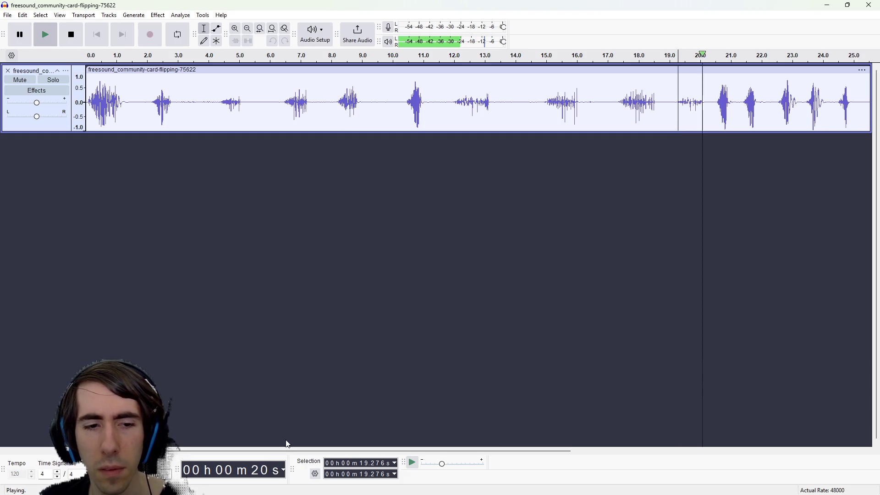
{"action": "scroll", "coordinate": [600, 145], "scroll_direction": "down", "scroll_amount": 2}
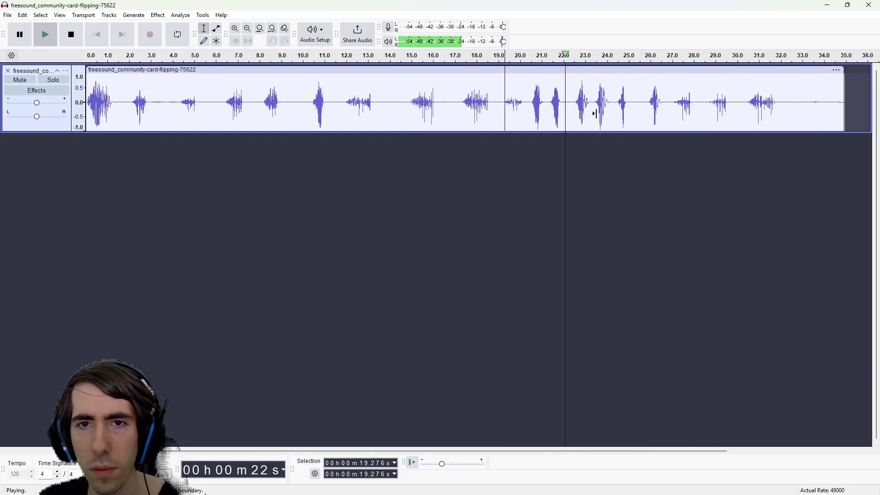
{"action": "scroll", "coordinate": [594, 114], "scroll_direction": "up", "scroll_amount": 1}
{"action": "left_click", "coordinate": [704, 103]}
{"action": "key", "text": "space"}
{"action": "key", "text": "space"}
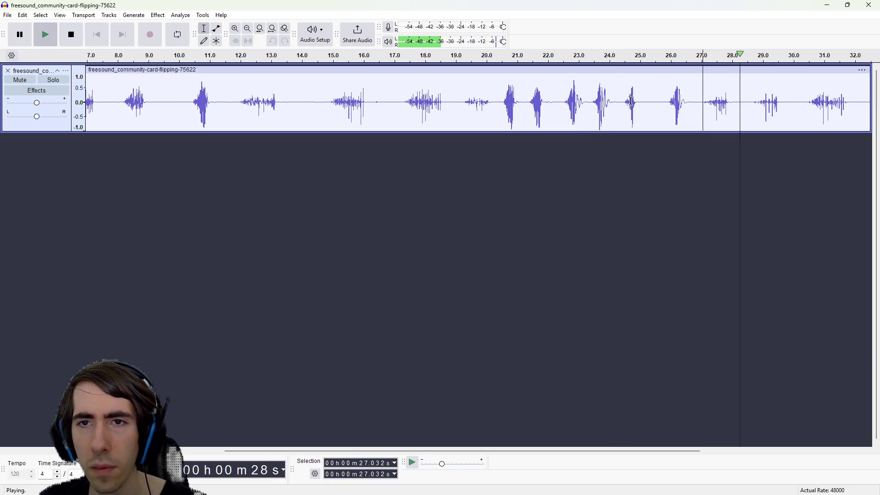
{"action": "left_click", "coordinate": [623, 103]}
{"action": "key", "text": "space"}
{"action": "key", "text": "space"}
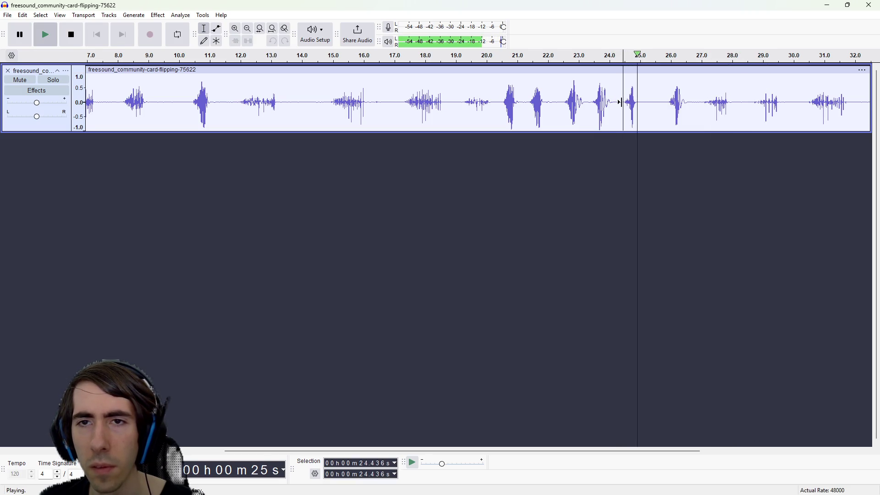
{"action": "scroll", "coordinate": [677, 103], "scroll_direction": "down", "scroll_amount": 1}
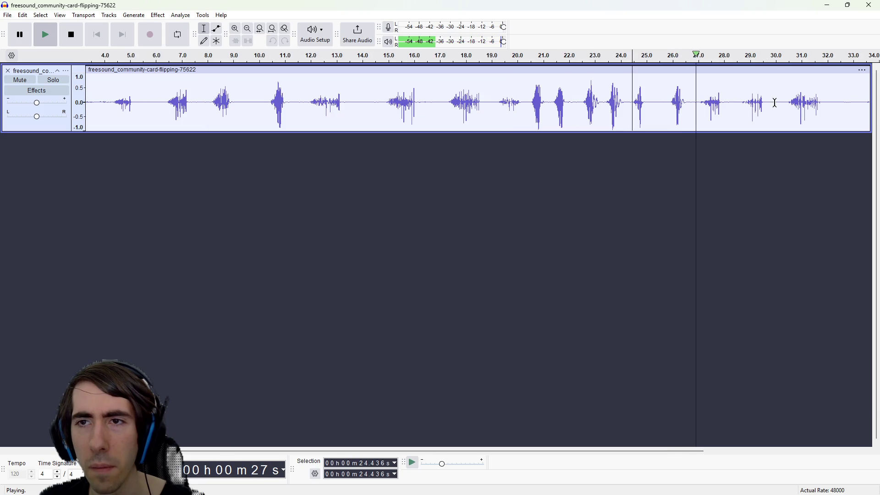
{"action": "left_click", "coordinate": [742, 103]}
{"action": "key", "text": "space"}
{"action": "key", "text": "space"}
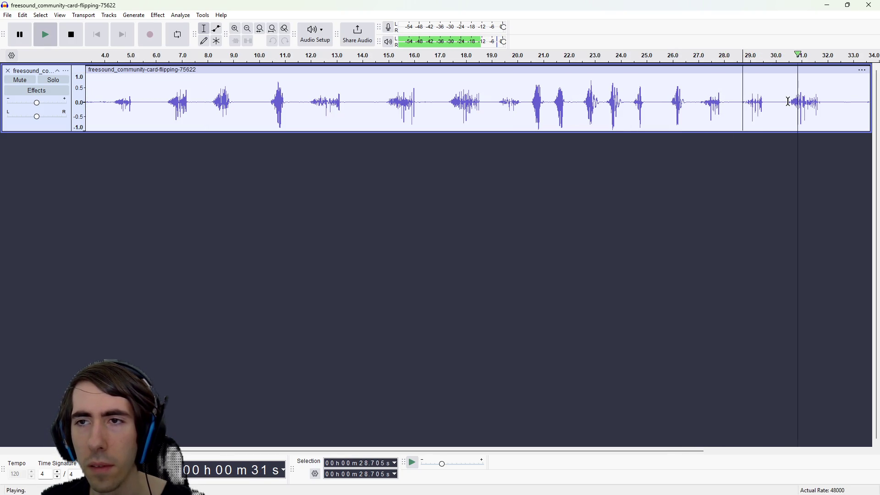
{"action": "left_click", "coordinate": [312, 103]}
{"action": "key", "text": "space"}
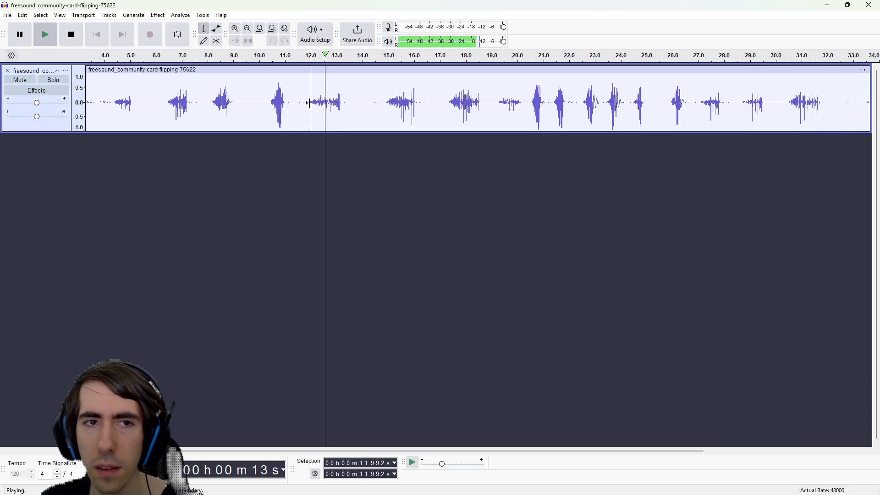
{"action": "left_click", "coordinate": [112, 94]}
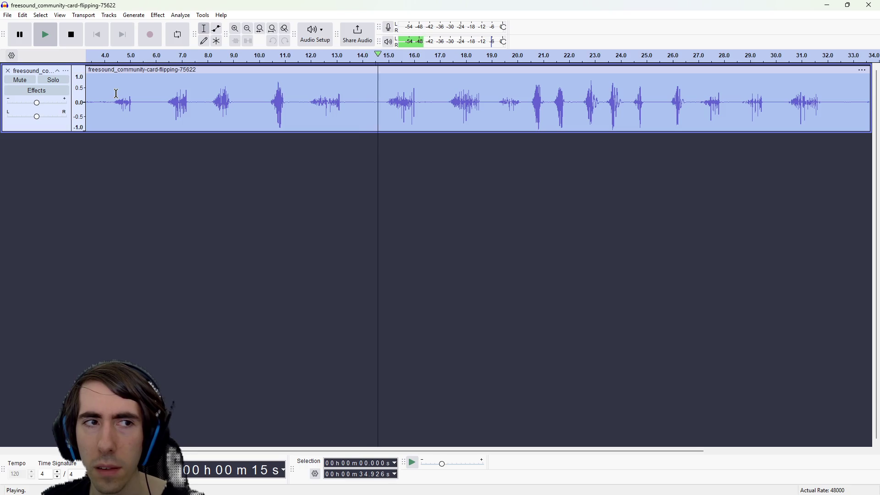
{"action": "key", "text": "space"}
{"action": "key", "text": "space"}
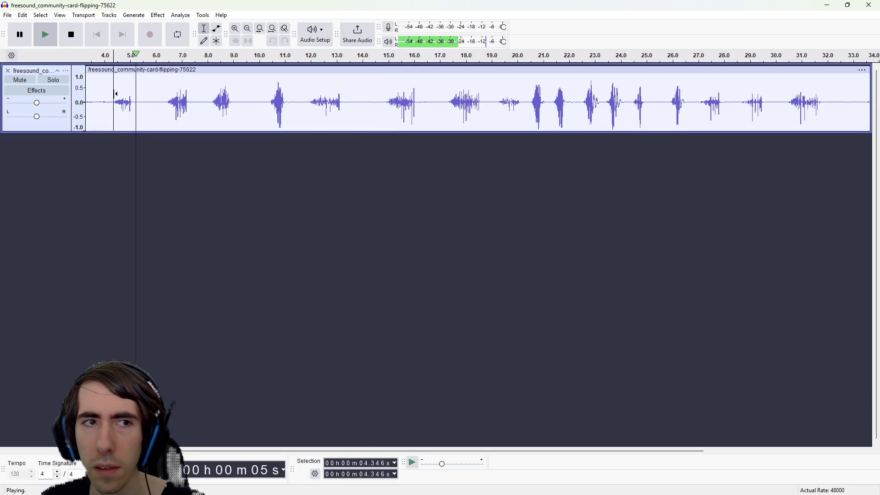
{"action": "key", "text": "space"}
{"action": "key", "text": "space"}
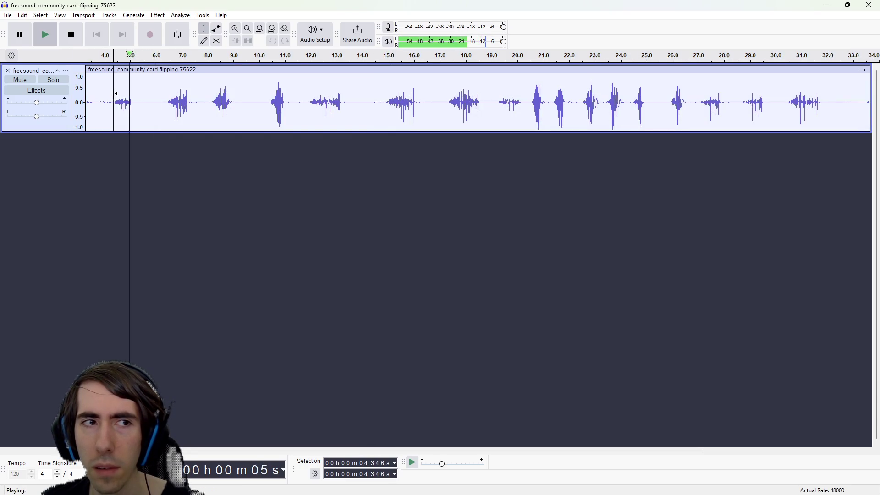
{"action": "key", "text": "space"}
{"action": "scroll", "coordinate": [101, 110], "scroll_direction": "up", "scroll_amount": 3}
Step: Narrow the selection to the single card flip at 4.418–4.753 s, audition it, and add a mono track
{"action": "left_click_drag", "start_coordinate": [204, 96], "coordinate": [301, 100]}
{"action": "key", "text": "space"}
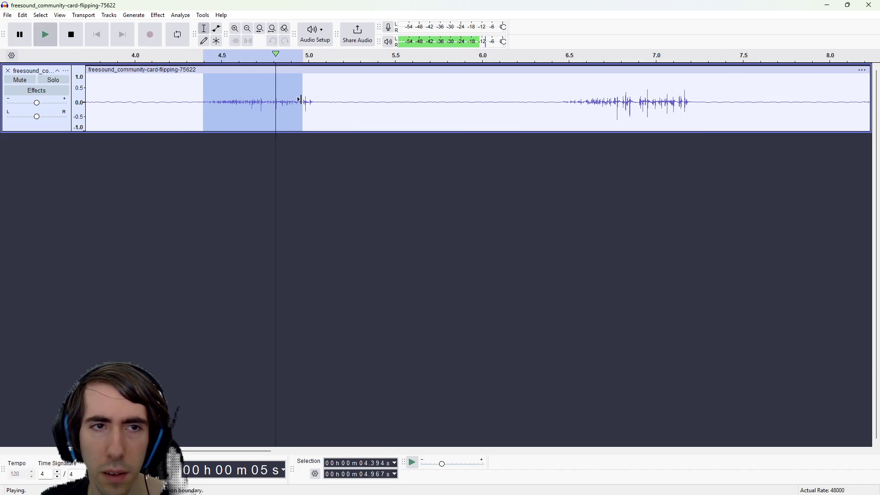
{"action": "key", "text": "space"}
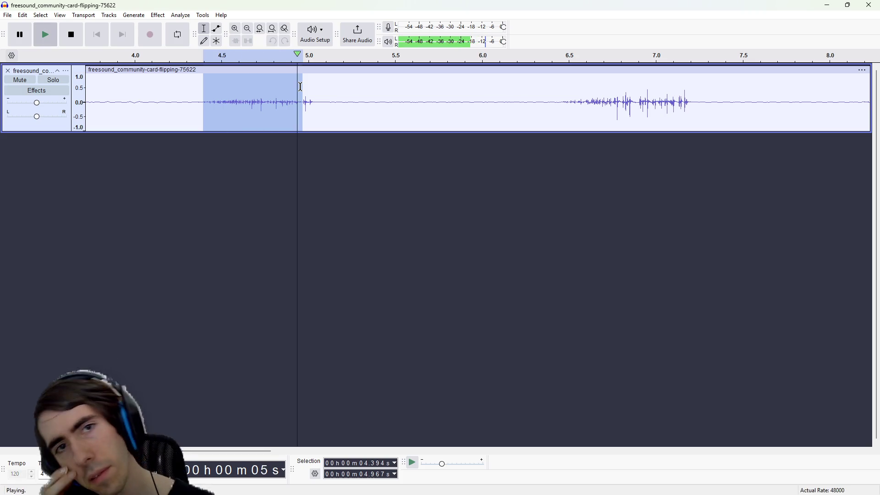
{"action": "key", "text": "space"}
{"action": "left_click", "coordinate": [209, 98]}
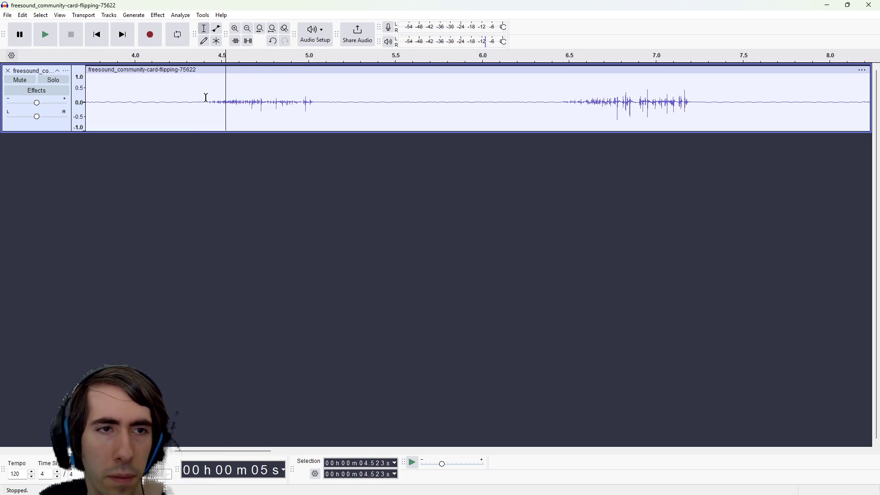
{"action": "left_click_drag", "start_coordinate": [207, 98], "coordinate": [264, 106]}
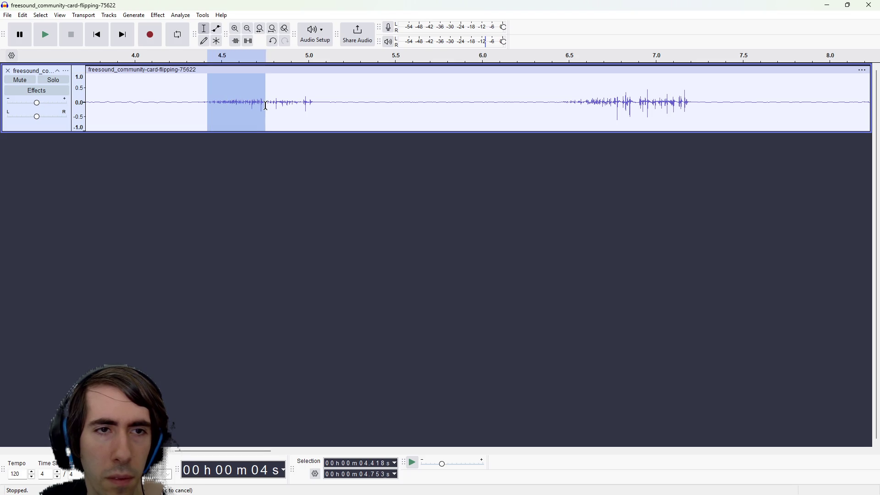
{"action": "key", "text": "space"}
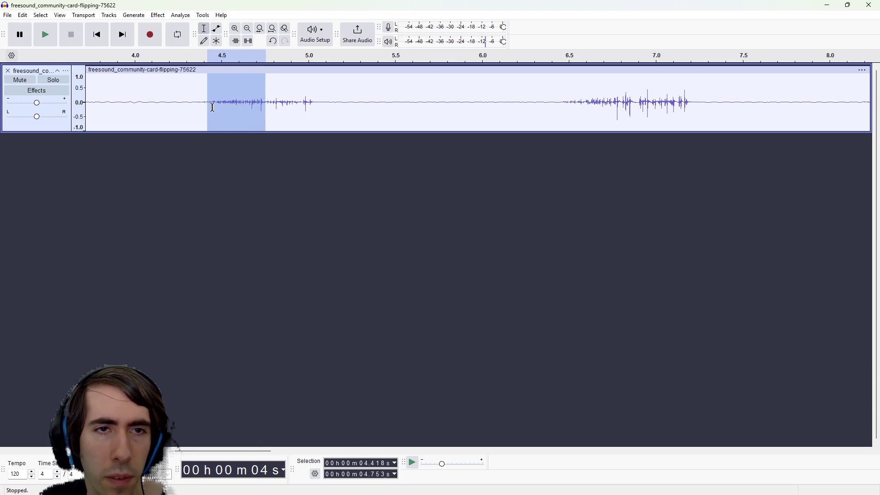
{"action": "scroll", "coordinate": [211, 107], "scroll_direction": "up", "scroll_amount": 3}
{"action": "key", "text": "space"}
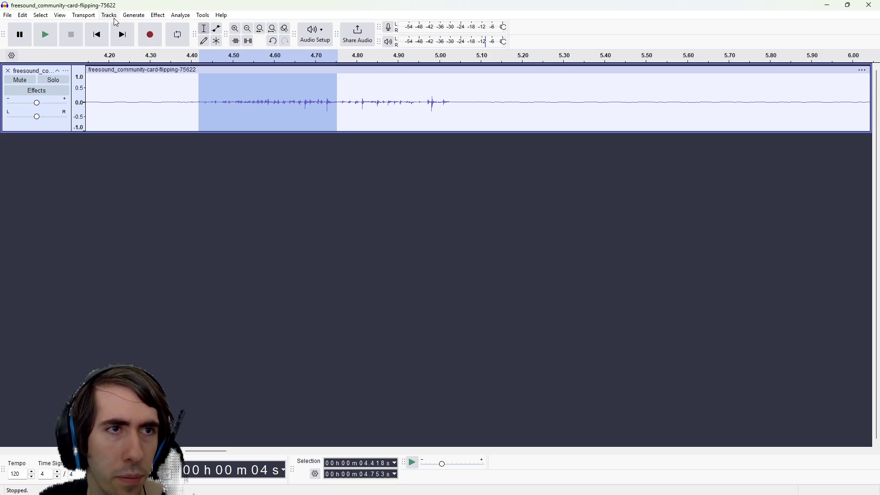
{"action": "key", "text": "ctrl+shift+n"}
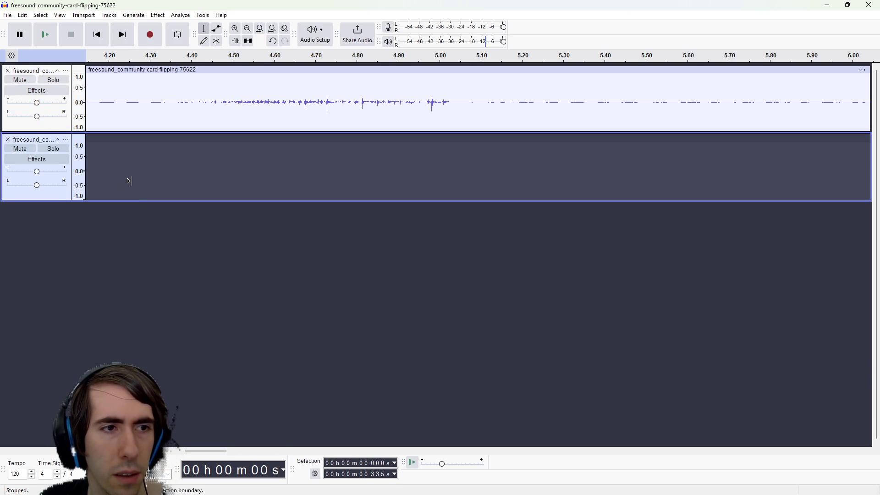
Step: Paste the flip into the new track, mute the original recording, and play the short clip
{"action": "scroll", "coordinate": [128, 183], "scroll_direction": "down", "scroll_amount": 1}
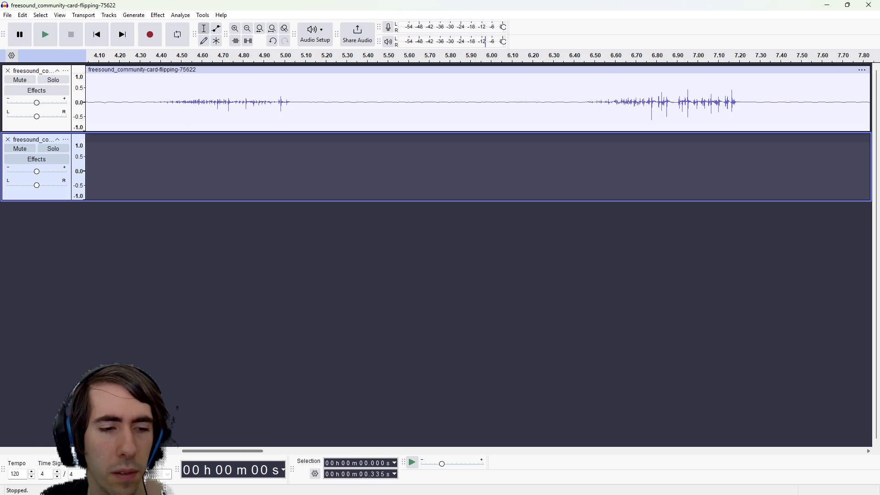
{"action": "scroll", "coordinate": [55, 450], "scroll_direction": "left", "scroll_amount": 2}
{"action": "key", "text": "ctrl+v"}
{"action": "key", "text": "space"}
{"action": "key", "text": "space"}
{"action": "left_click", "coordinate": [20, 81]}
{"action": "key", "text": "space"}
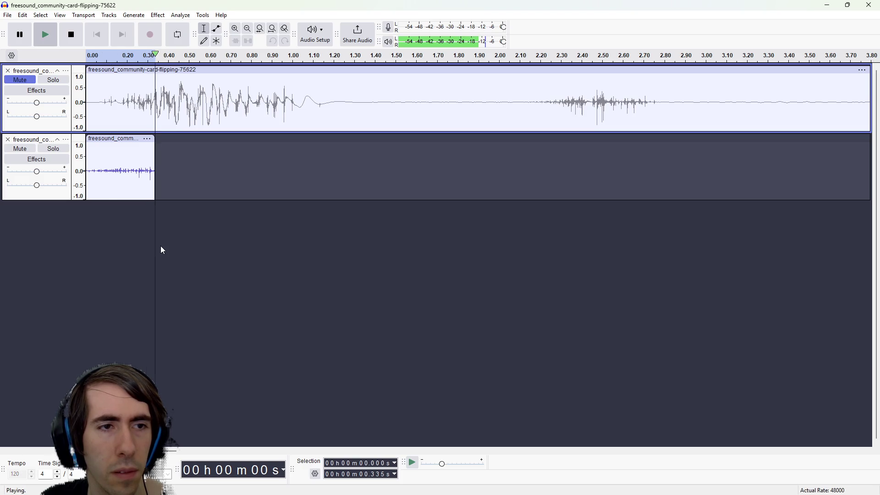
{"action": "key", "text": "space"}
{"action": "key", "text": "space"}
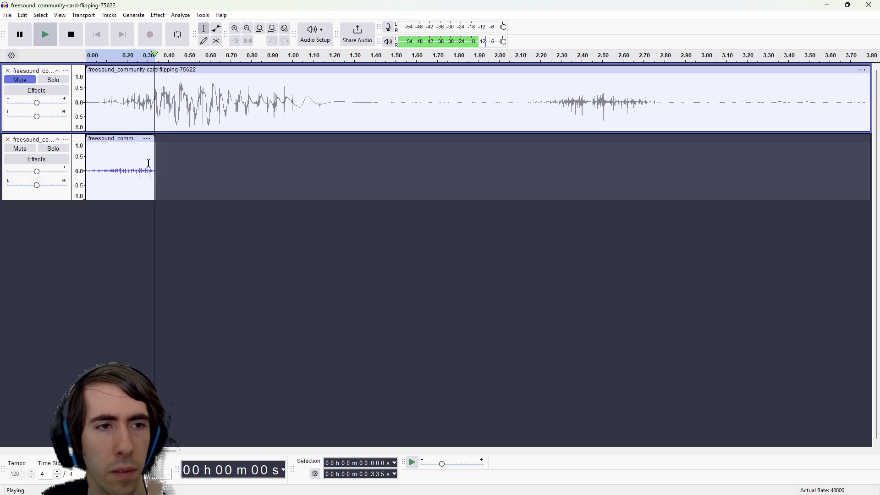
Step: Select the short clip's end and apply a clip crossfade effect
{"action": "left_click", "coordinate": [149, 163]}
{"action": "left_click_drag", "start_coordinate": [148, 164], "coordinate": [155, 164]}
{"action": "left_click", "coordinate": [158, 15]}
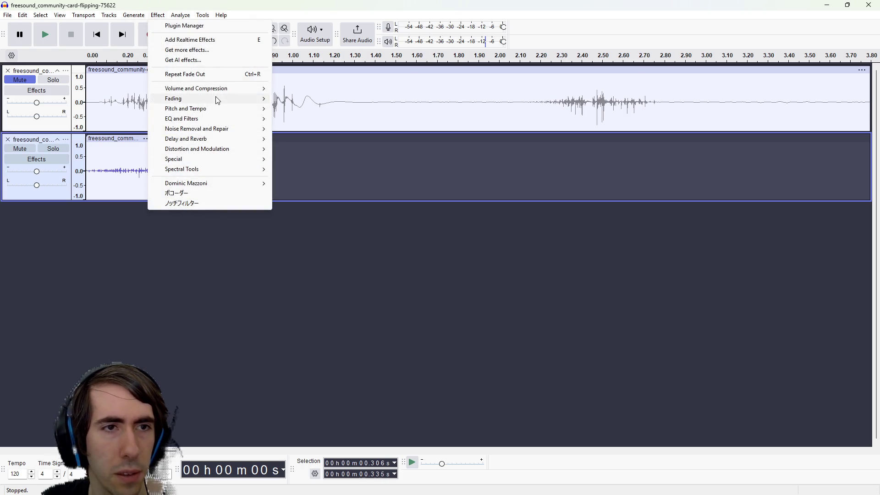
{"action": "mouse_move", "coordinate": [216, 99]}
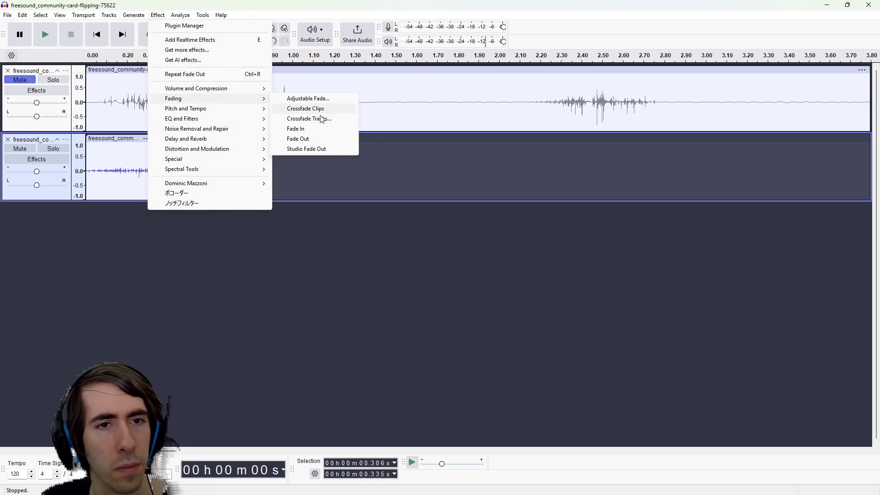
{"action": "left_click", "coordinate": [322, 110]}
Step: Replay the lower clip and its tail, then select the tail after 0.306 s
{"action": "double_click", "coordinate": [104, 165]}
{"action": "key", "text": "space"}
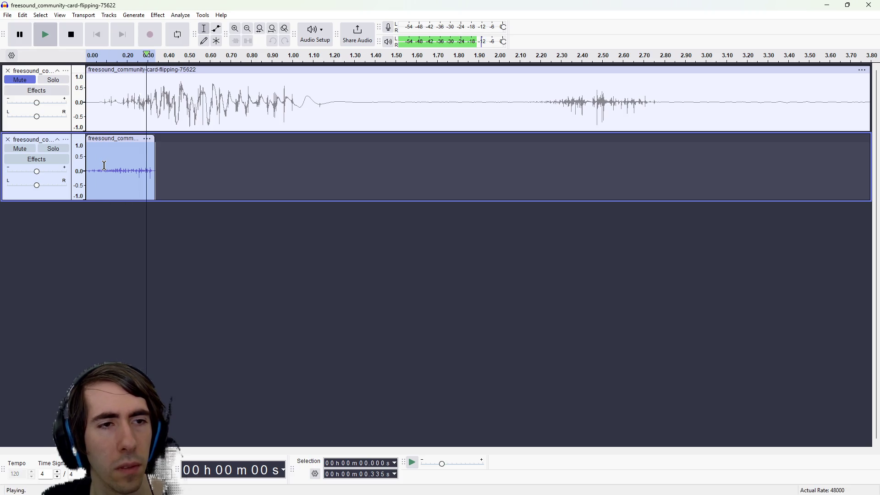
{"action": "key", "text": "space"}
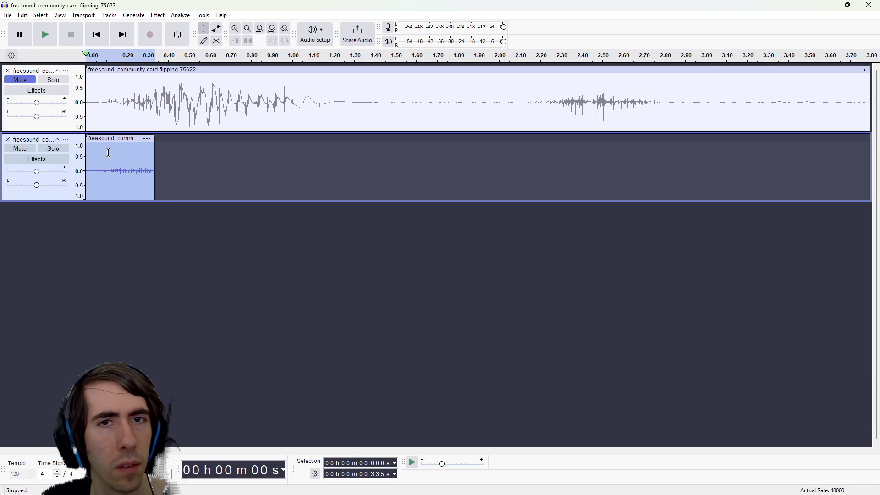
{"action": "key", "text": "space"}
{"action": "key", "text": "space"}
{"action": "key", "text": "space"}
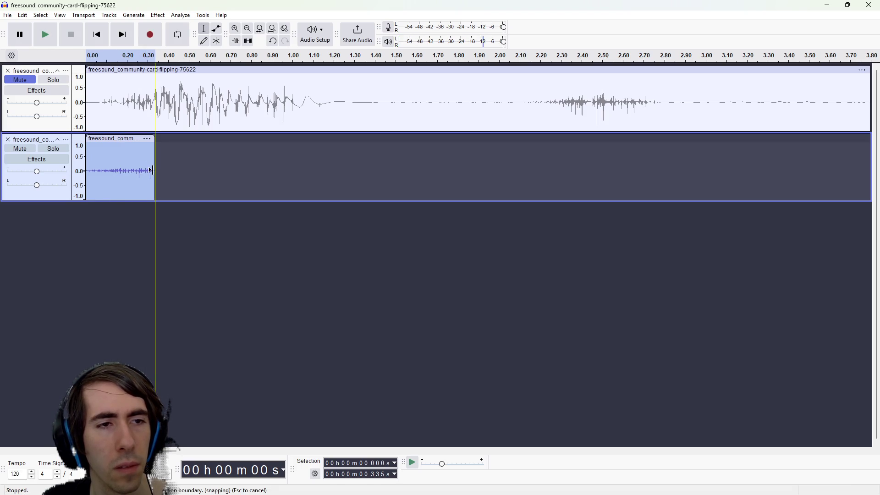
{"action": "left_click_drag", "start_coordinate": [150, 169], "coordinate": [155, 167]}
{"action": "key", "text": "space"}
{"action": "double_click", "coordinate": [110, 163]}
{"action": "key", "text": "space"}
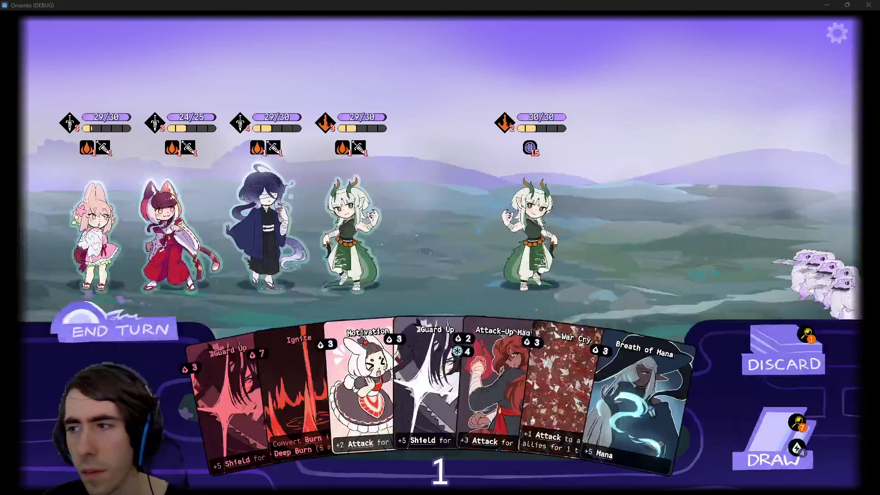
{"action": "double_click", "coordinate": [131, 192]}
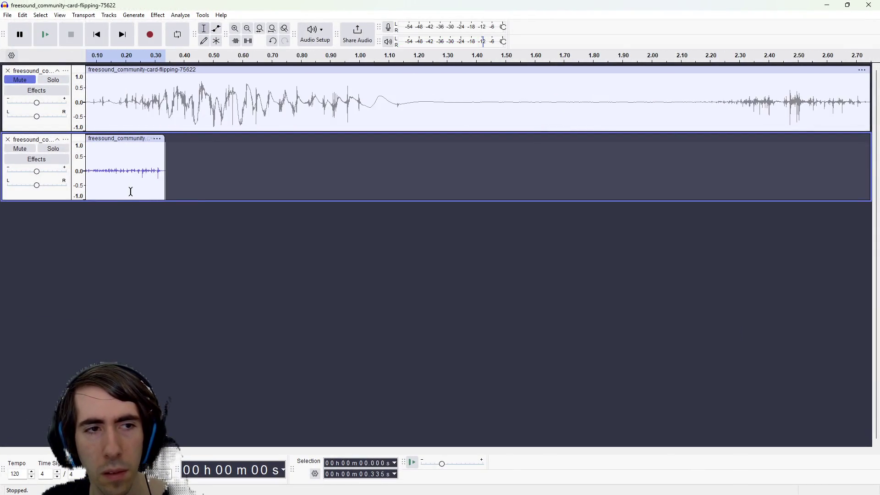
{"action": "scroll", "coordinate": [130, 192], "scroll_direction": "up", "scroll_amount": 5}
{"action": "left_click_drag", "start_coordinate": [385, 167], "coordinate": [614, 161]}
Step: Delete the tail so the clip ends at 0.306 s and play the trimmed clip
{"action": "key", "text": "Delete"}
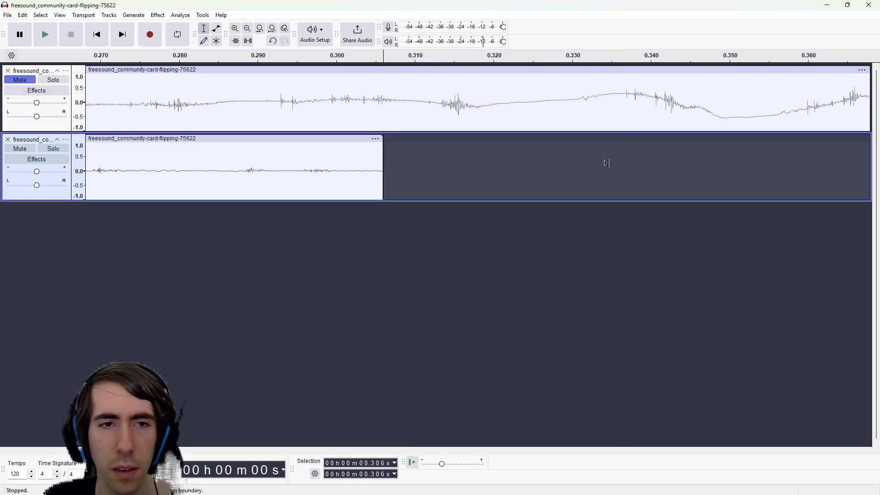
{"action": "scroll", "coordinate": [315, 245], "scroll_direction": "down", "scroll_amount": 4}
{"action": "double_click", "coordinate": [140, 173]}
{"action": "key", "text": "space"}
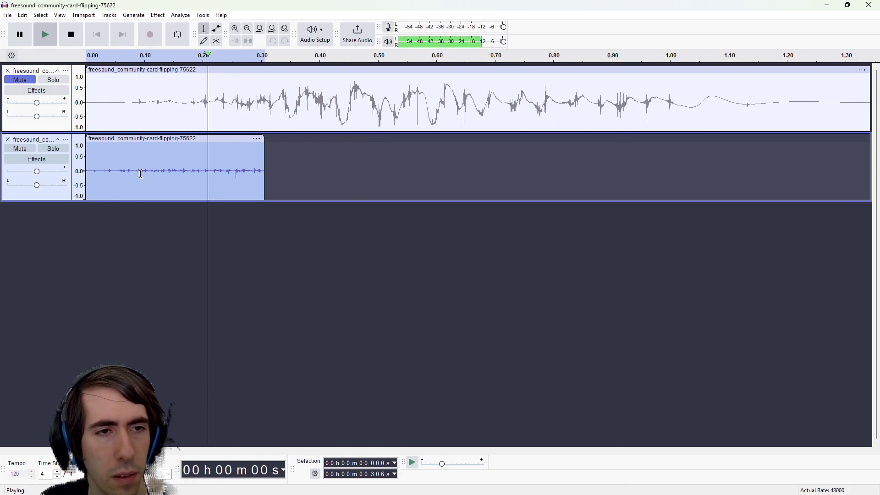
{"action": "key", "text": "space"}
Step: Try a Fade Out on the whole trimmed clip, then undo it
{"action": "scroll", "coordinate": [260, 176], "scroll_direction": "up", "scroll_amount": 4}
{"action": "scroll", "coordinate": [260, 176], "scroll_direction": "up", "scroll_amount": 1}
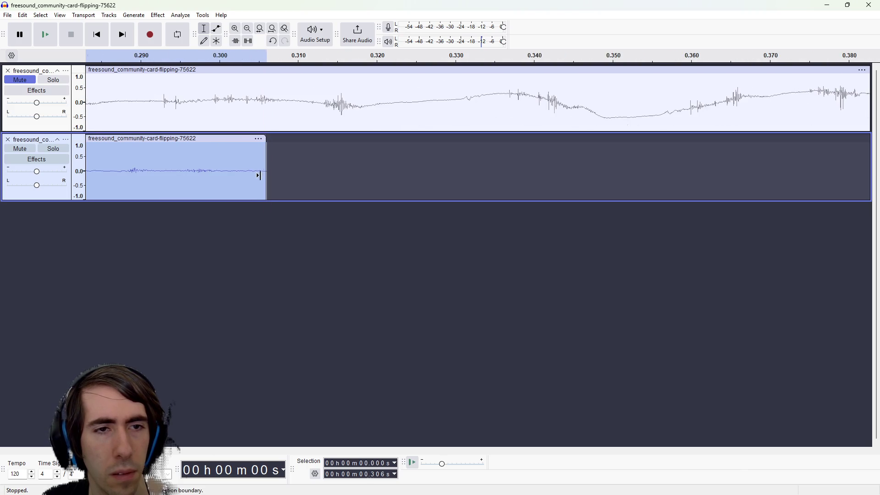
{"action": "left_click_drag", "start_coordinate": [236, 169], "coordinate": [267, 170]}
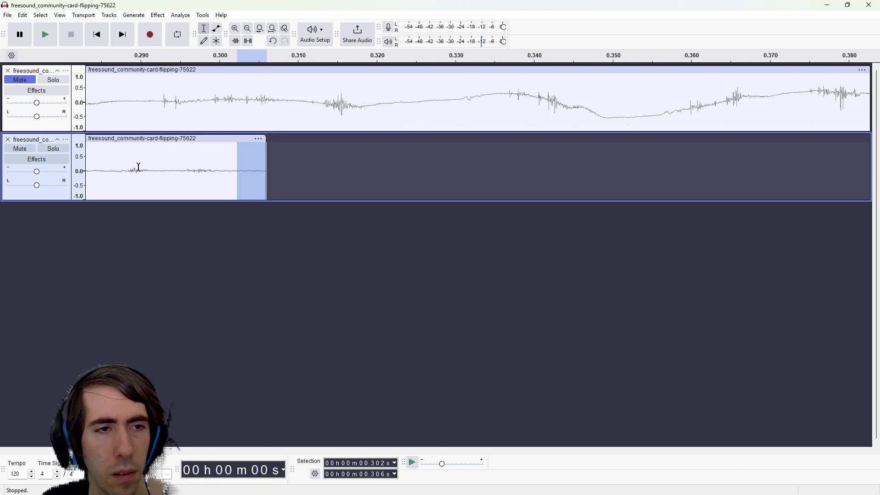
{"action": "scroll", "coordinate": [132, 165], "scroll_direction": "down", "scroll_amount": 3}
{"action": "double_click", "coordinate": [160, 171]}
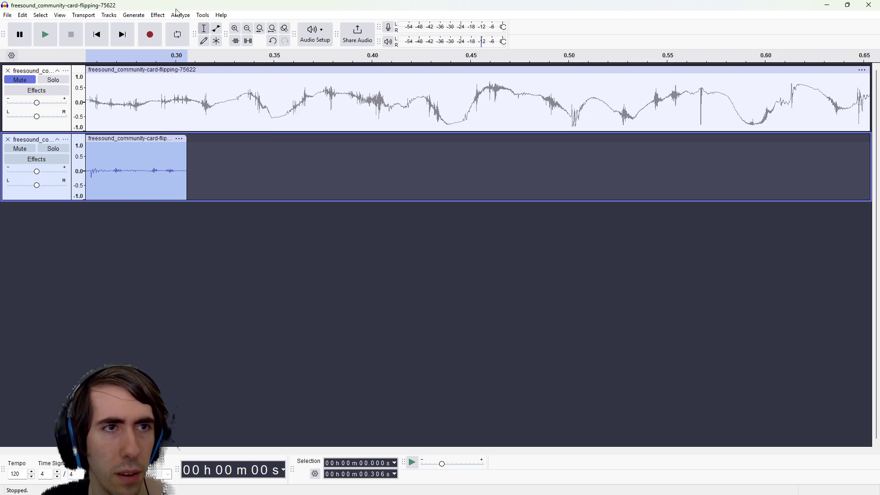
{"action": "left_click", "coordinate": [158, 15]}
{"action": "mouse_move", "coordinate": [241, 103]}
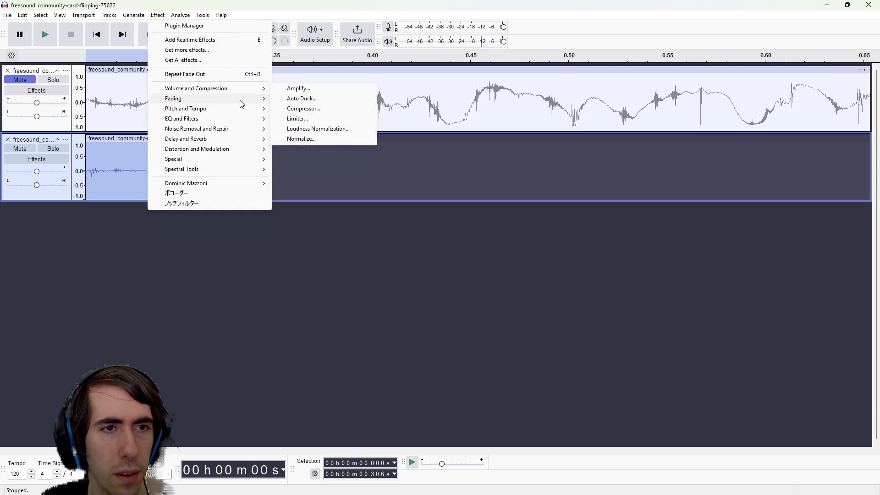
{"action": "left_click", "coordinate": [298, 138]}
{"action": "key", "text": "ctrl+z"}
Step: Fade Out only the clip's last few milliseconds, fit it in view, and play it to check
{"action": "left_click", "coordinate": [171, 151]}
{"action": "left_click_drag", "start_coordinate": [172, 160], "coordinate": [186, 160]}
{"action": "left_click", "coordinate": [158, 16]}
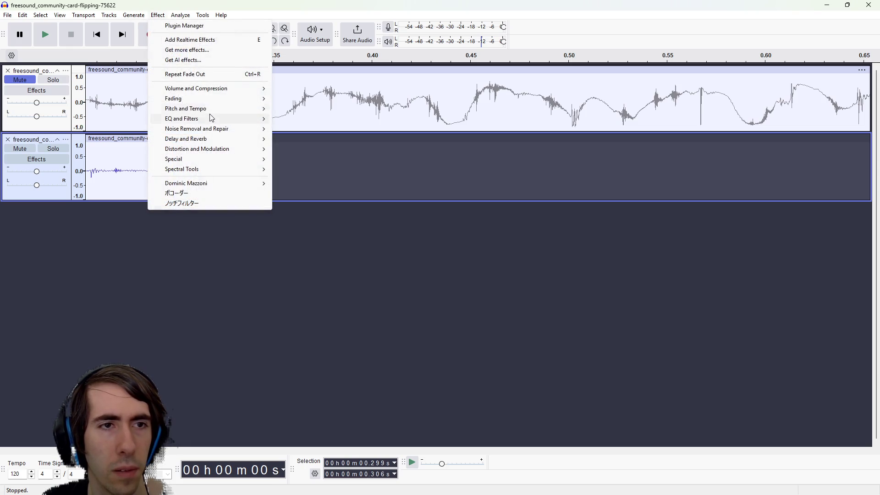
{"action": "mouse_move", "coordinate": [216, 99]}
{"action": "left_click", "coordinate": [305, 145]}
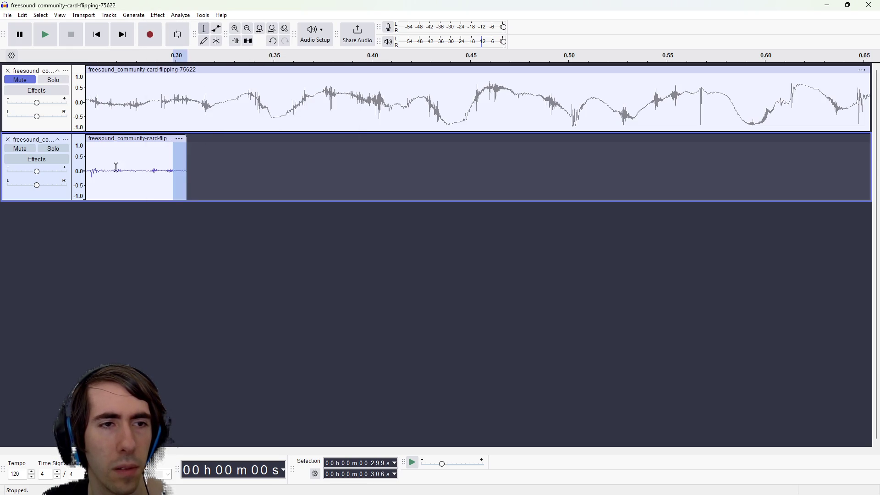
{"action": "double_click", "coordinate": [138, 165]}
{"action": "key", "text": "ctrl+e"}
{"action": "key", "text": "space"}
{"action": "key", "text": "ctrl+f"}
{"action": "key", "text": "space"}
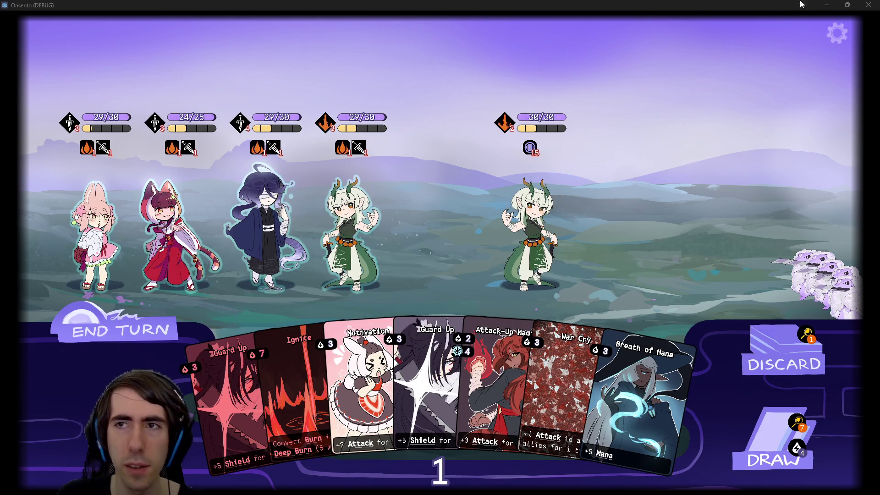
Step: Close the running Onsento game window
{"action": "left_click", "coordinate": [869, 5]}
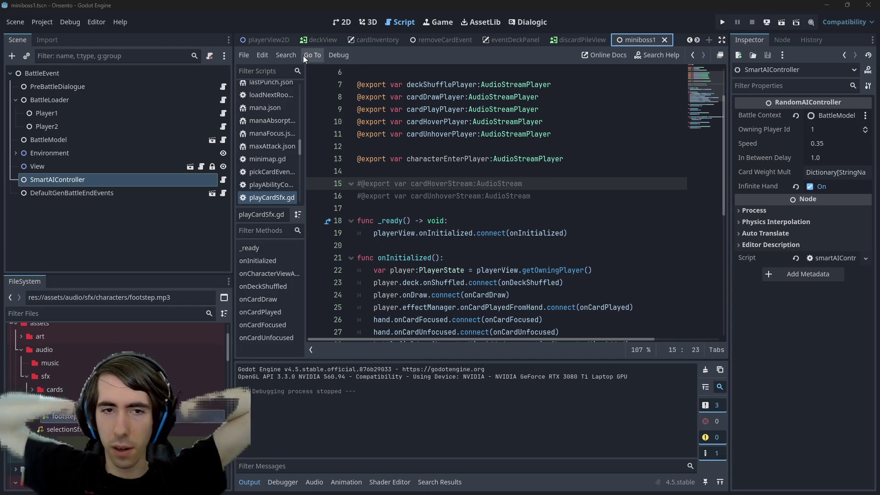
Step: Select onCardDraw in playCardSfx.gd and search the script for its matches
{"action": "scroll", "coordinate": [455, 276], "scroll_direction": "down", "scroll_amount": 7}
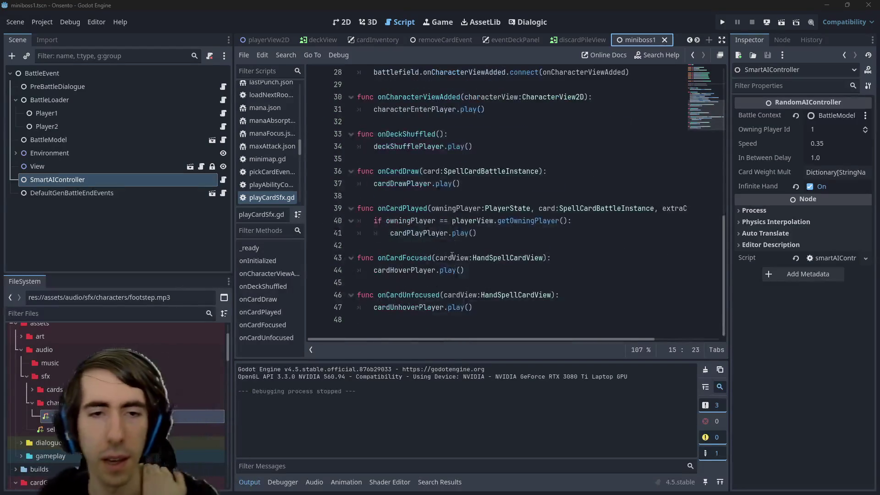
{"action": "left_click", "coordinate": [495, 295]}
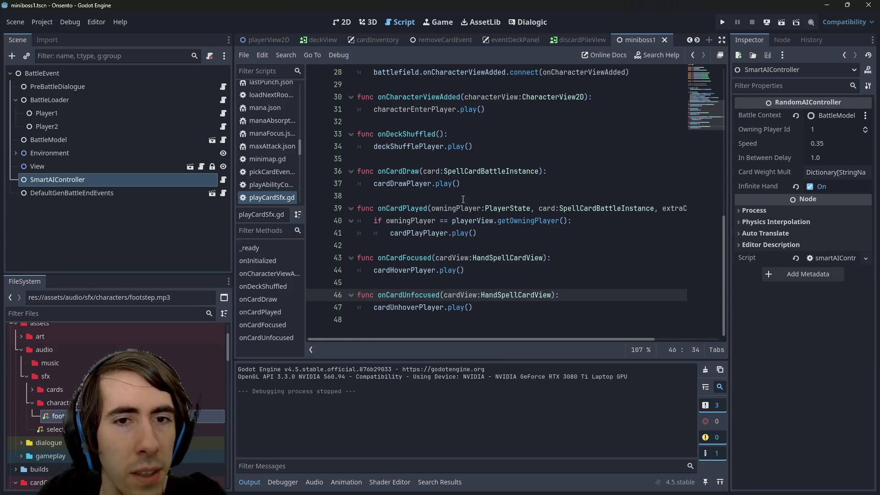
{"action": "scroll", "coordinate": [413, 192], "scroll_direction": "up", "scroll_amount": 1}
{"action": "scroll", "coordinate": [399, 174], "scroll_direction": "down", "scroll_amount": 1}
{"action": "left_click", "coordinate": [399, 171]}
{"action": "double_click", "coordinate": [399, 172]}
{"action": "scroll", "coordinate": [424, 178], "scroll_direction": "up", "scroll_amount": 1}
{"action": "scroll", "coordinate": [424, 178], "scroll_direction": "up", "scroll_amount": 4}
{"action": "key", "text": "ctrl+f"}
{"action": "key", "text": "Return"}
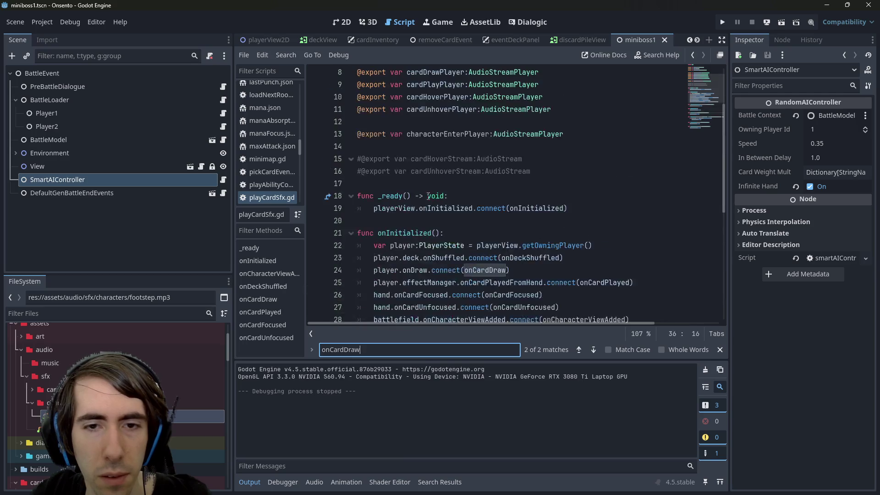
Step: Open onDraw's declaration in playerState.gd, step through its matches, and start Find in Files
{"action": "scroll", "coordinate": [420, 230], "scroll_direction": "down", "scroll_amount": 1}
{"action": "left_click", "coordinate": [421, 231], "text": "ctrl"}
{"action": "double_click", "coordinate": [410, 196]}
{"action": "key", "text": "ctrl+f"}
{"action": "key", "text": "Return"}
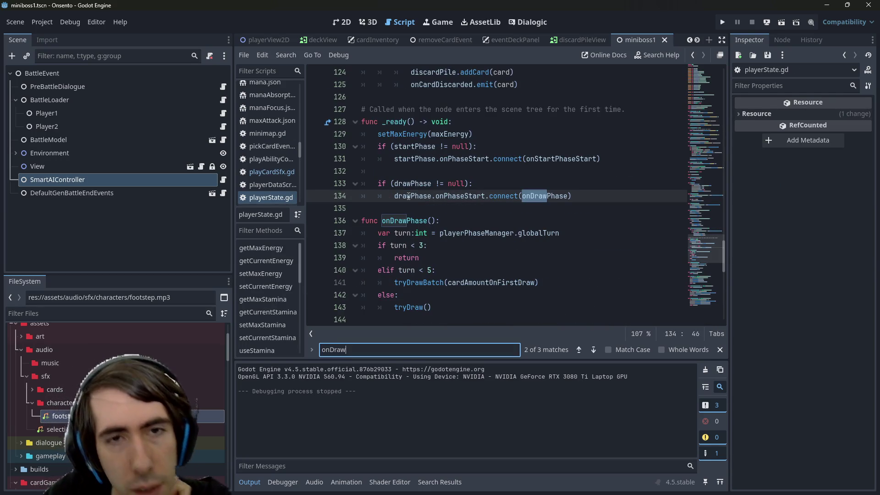
{"action": "key", "text": "Return"}
{"action": "key", "text": "Return"}
{"action": "key", "text": "Return"}
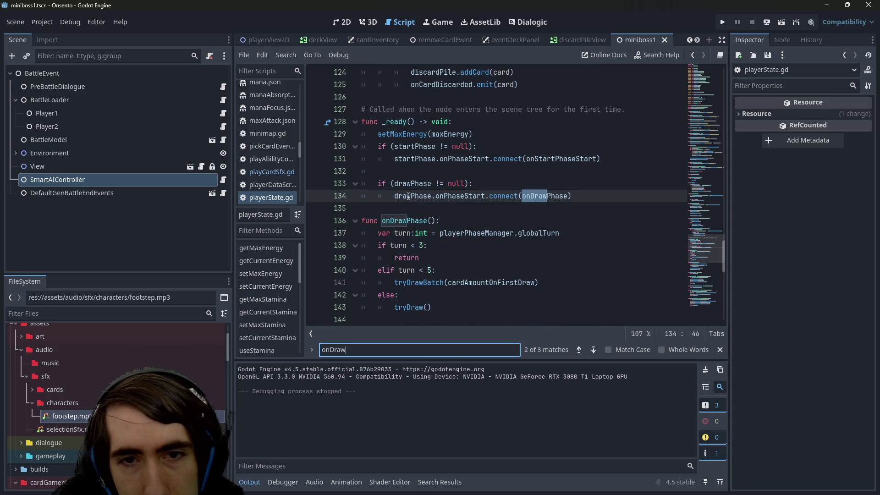
{"action": "key", "text": "Return"}
{"action": "key", "text": "Return"}
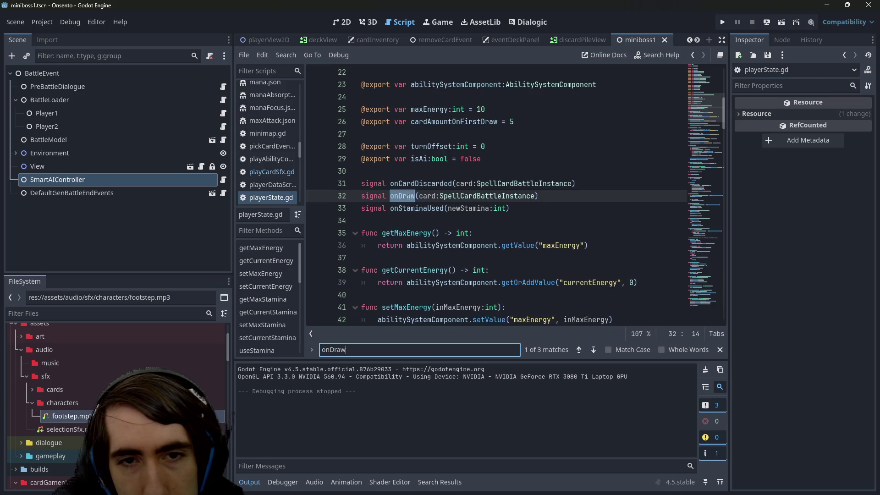
{"action": "key", "text": "Return"}
{"action": "key", "text": "Return"}
{"action": "key", "text": "Return"}
{"action": "key", "text": "ctrl+f"}
{"action": "key", "text": "ctrl+shift+f"}
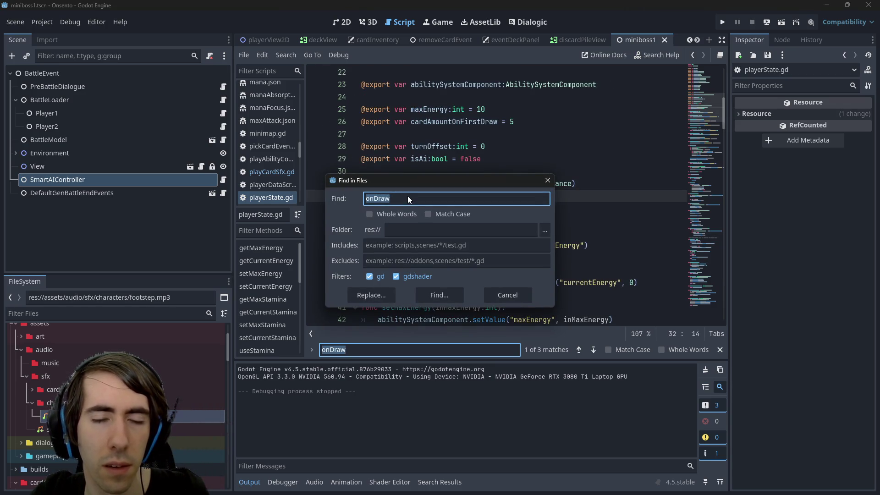
Step: Run the project-wide onDraw search and open the drawCardCommand.gd line that emits it
{"action": "key", "text": "Return"}
{"action": "key", "text": "ctrl+shift+f"}
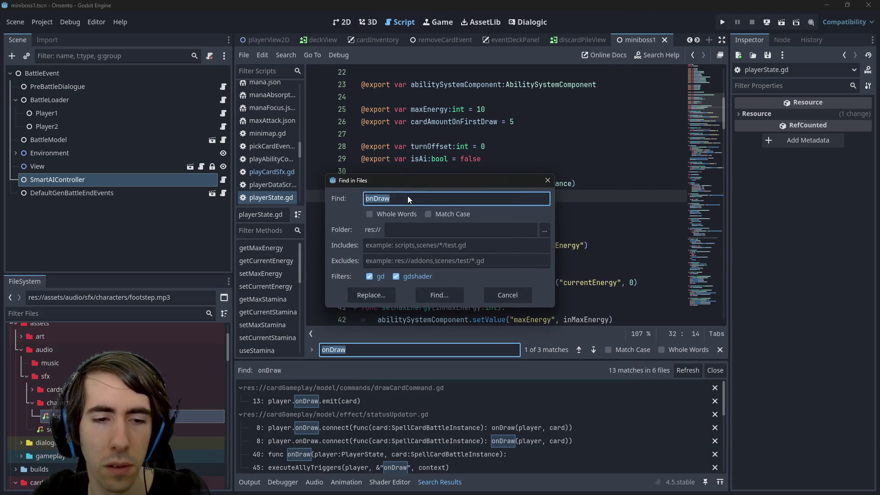
{"action": "key", "text": "Escape"}
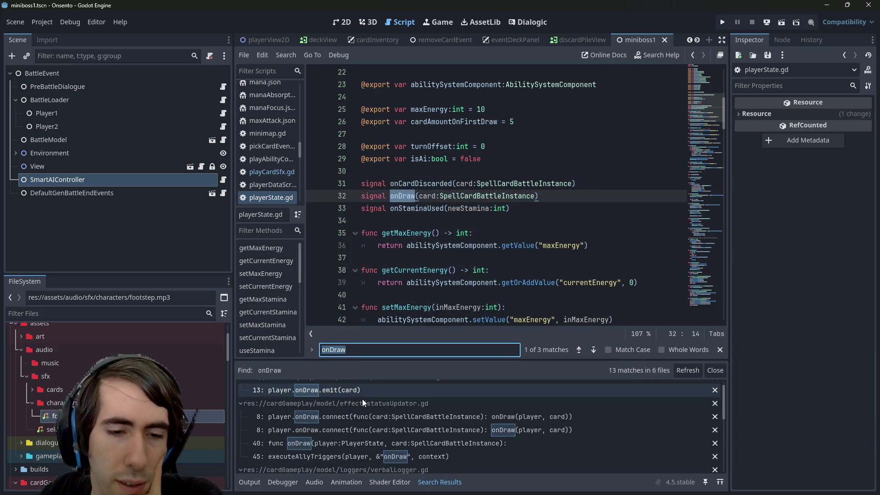
{"action": "left_click", "coordinate": [359, 401]}
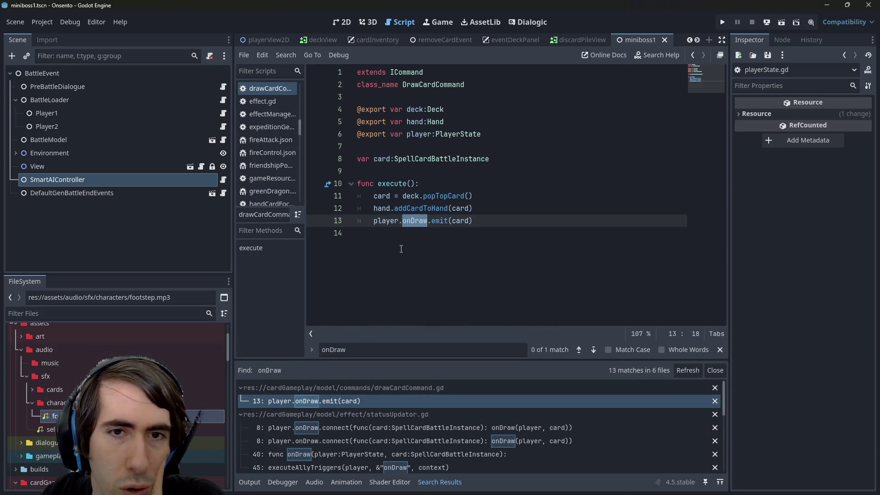
{"action": "scroll", "coordinate": [391, 426], "scroll_direction": "down", "scroll_amount": 5}
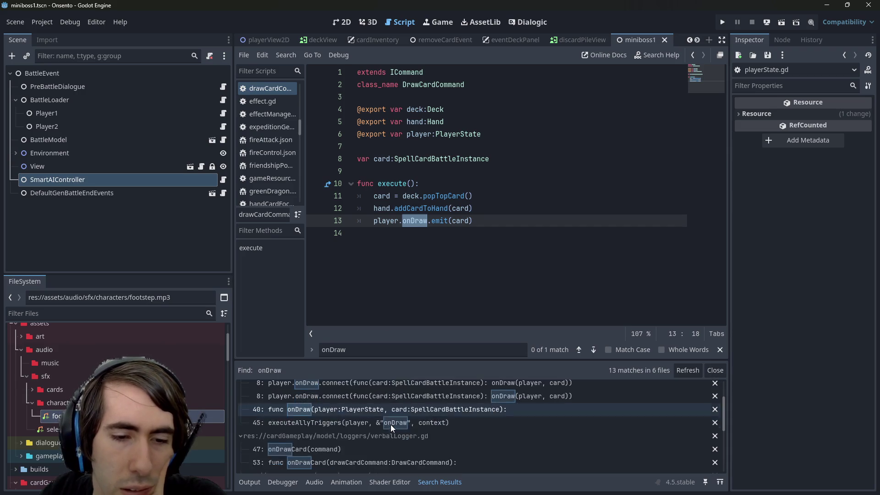
{"action": "scroll", "coordinate": [391, 426], "scroll_direction": "down", "scroll_amount": 1}
{"action": "left_click", "coordinate": [439, 252]}
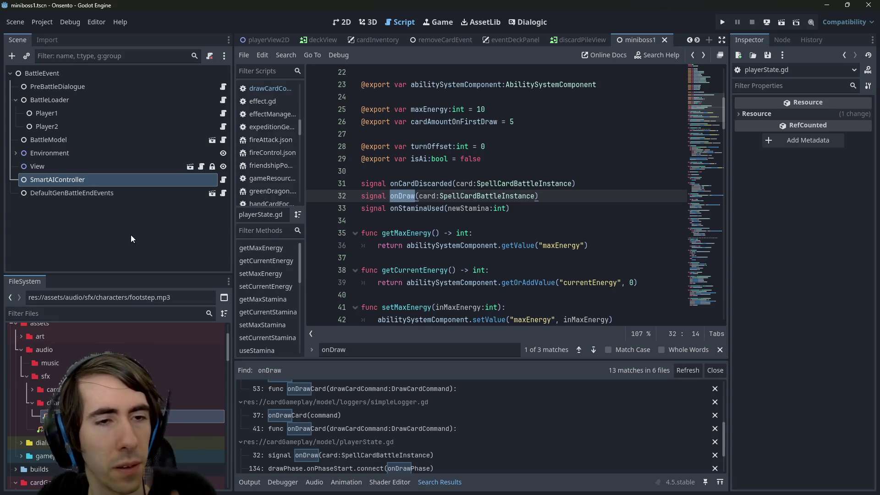
Step: Open the player scene in 2D view and open the PlayCardSfx node's script
{"action": "left_click", "coordinate": [185, 165]}
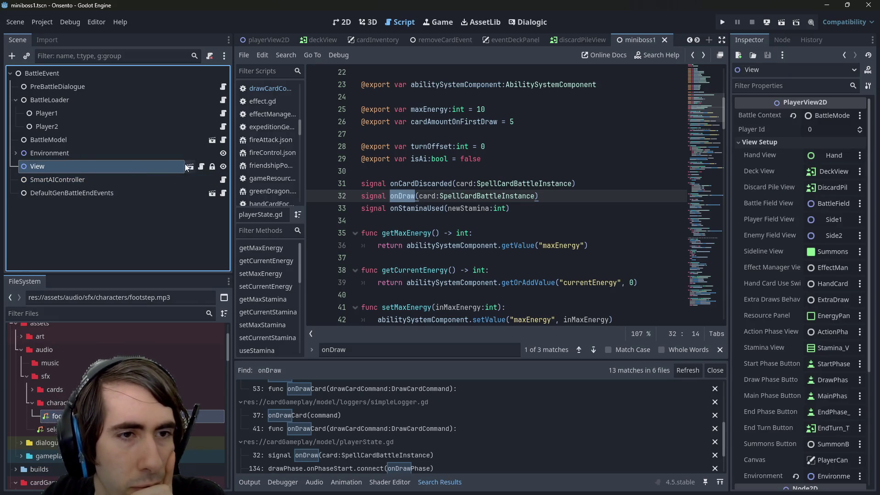
{"action": "left_click", "coordinate": [110, 182]}
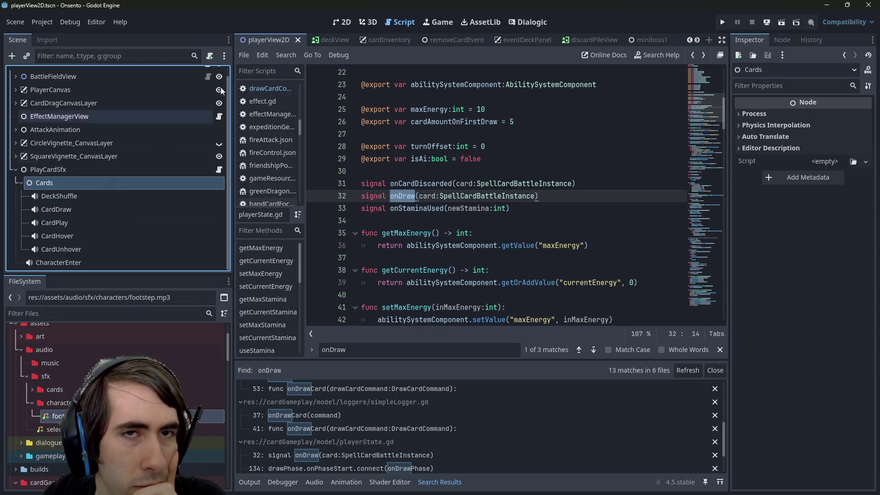
{"action": "left_click", "coordinate": [339, 24]}
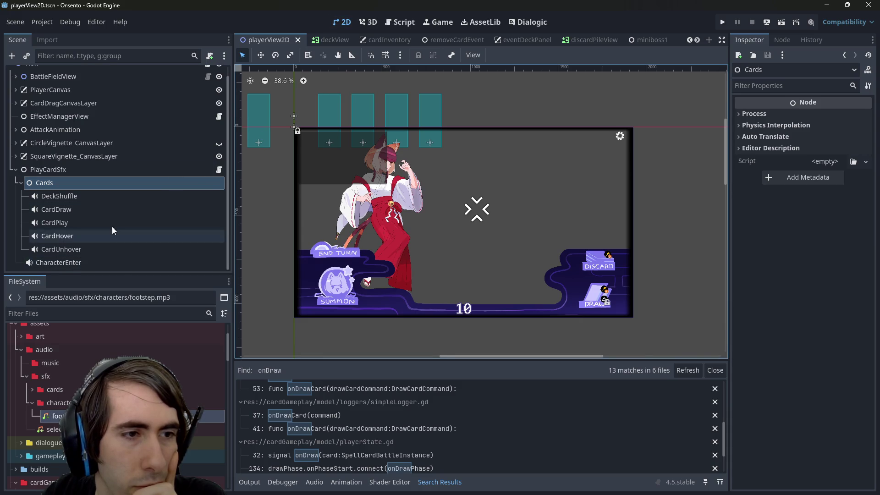
{"action": "left_click", "coordinate": [209, 170]}
{"action": "left_click", "coordinate": [219, 169]}
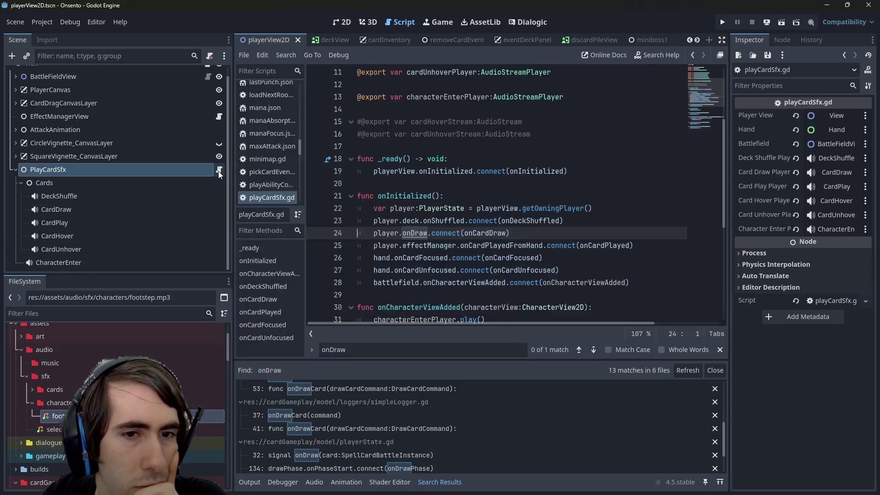
Step: Locate the onCardDraw function header, then the player declarations, in playCardSfx.gd
{"action": "scroll", "coordinate": [471, 251], "scroll_direction": "down", "scroll_amount": 1}
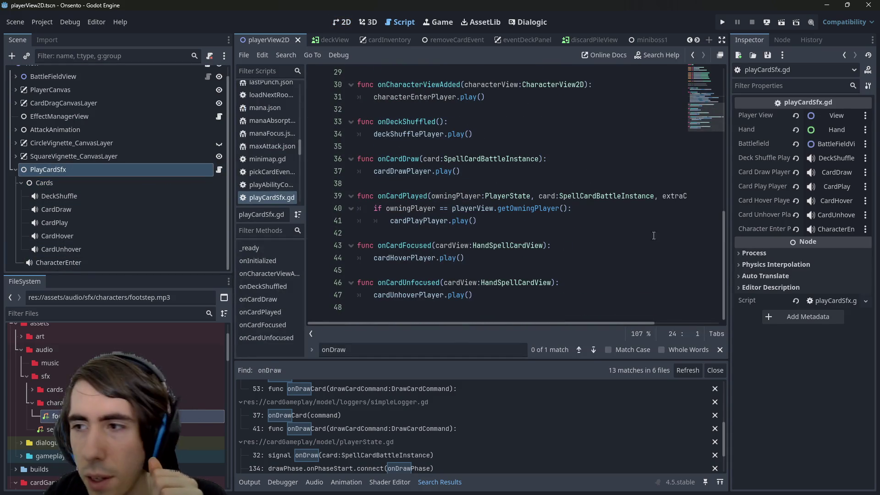
{"action": "scroll", "coordinate": [416, 260], "scroll_direction": "up", "scroll_amount": 2}
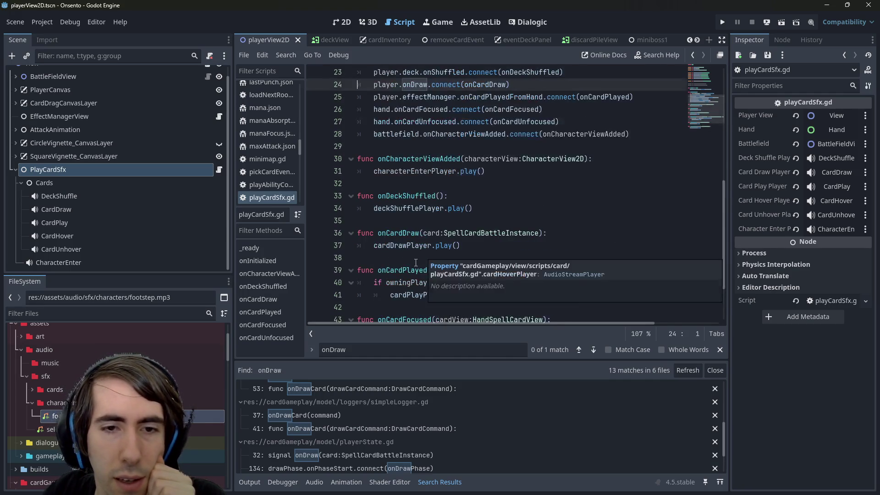
{"action": "left_click", "coordinate": [421, 245]}
{"action": "left_click", "coordinate": [586, 229]}
{"action": "scroll", "coordinate": [584, 229], "scroll_direction": "up", "scroll_amount": 2}
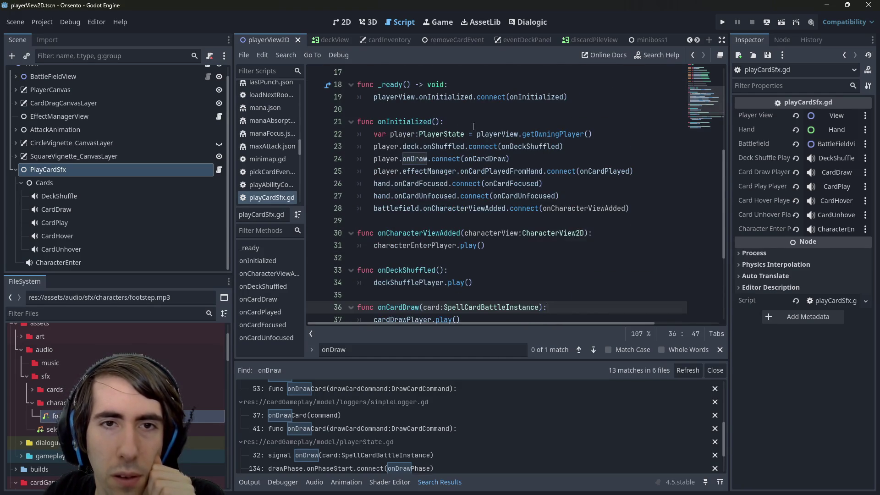
{"action": "scroll", "coordinate": [477, 138], "scroll_direction": "up", "scroll_amount": 3}
{"action": "left_click", "coordinate": [486, 146]}
Step: Declare an nbDrawnCards int counter and increment it at the top of onCardDraw
{"action": "key", "text": "Return"}
{"action": "key", "text": "Return"}
{"action": "key", "text": "Up"}
{"action": "type", "text": "var"}
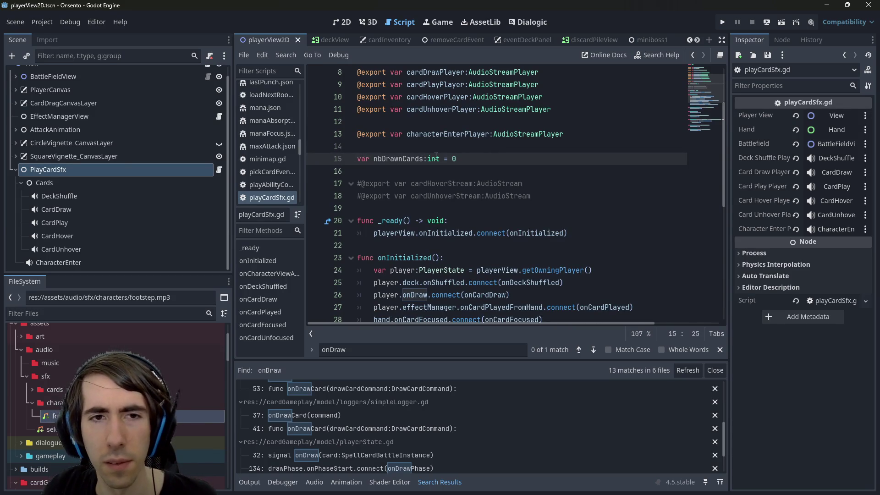
{"action": "scroll", "coordinate": [413, 158], "scroll_direction": "down", "scroll_amount": 6}
{"action": "left_click", "coordinate": [599, 219]}
{"action": "key", "text": "Return"}
{"action": "type", "text": "nbDrawnCards += 1"}
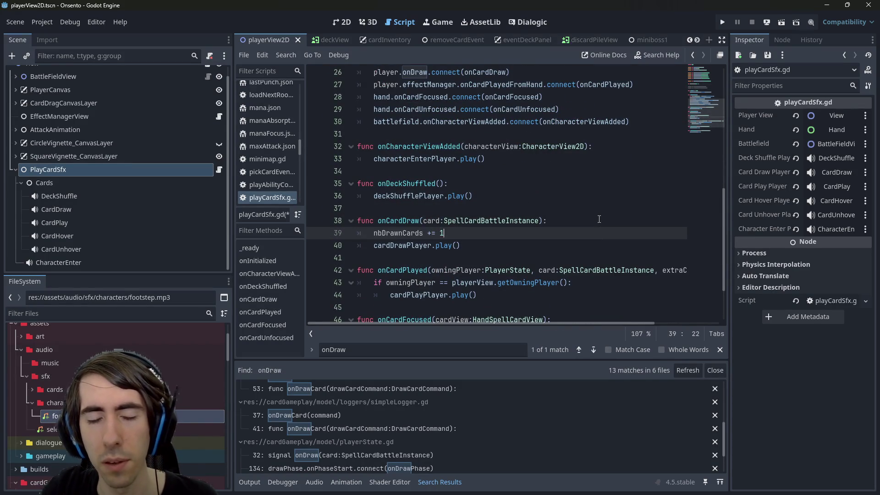
{"action": "key", "text": "ctrl+s"}
Step: Await get_tree().process_frame, then reset nbDrawnCards after the draw sound call
{"action": "key", "text": "Return"}
{"action": "type", "text": ">"}
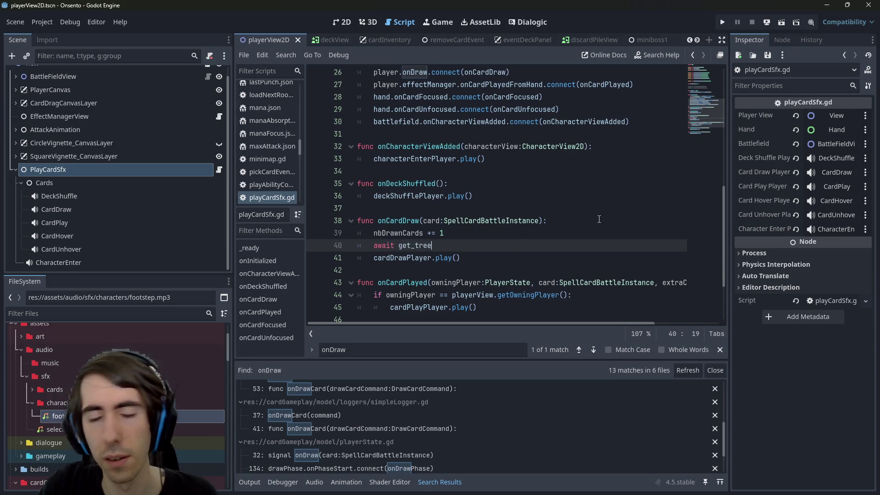
{"action": "type", "text": "().proces"}
{"action": "key", "text": "Return"}
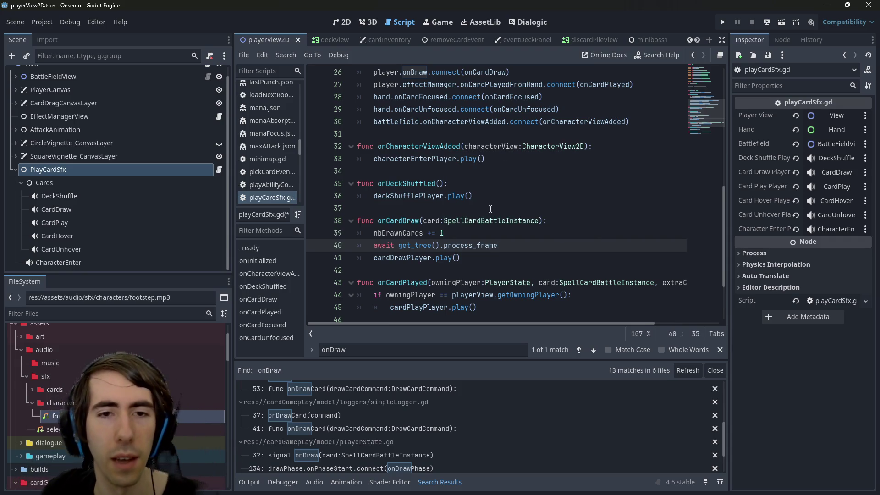
{"action": "left_click", "coordinate": [479, 256]}
{"action": "key", "text": "Return"}
{"action": "type", "text": "nbDrawnCards = 0"}
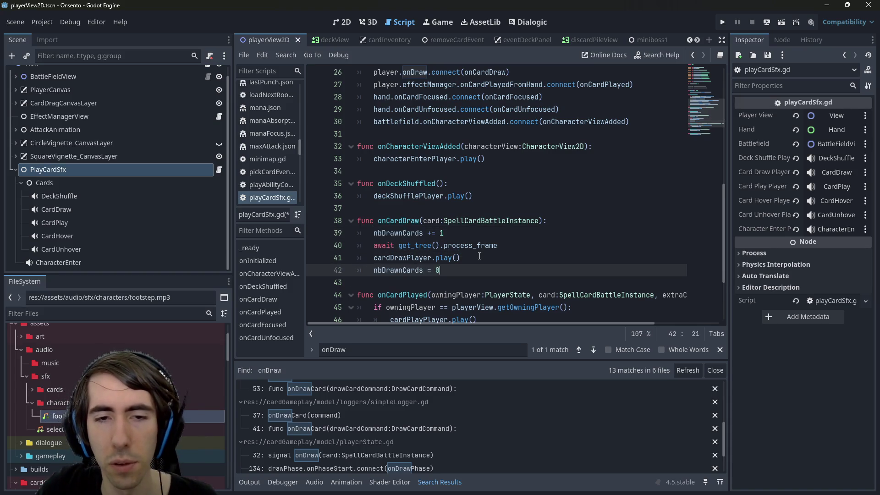
Step: Add an 'if nbDrawnCards > 3:' condition above the draw sound call
{"action": "key", "text": "Up"}
{"action": "key", "text": "Left"}
{"action": "key", "text": "Return"}
{"action": "key", "text": "Up"}
{"action": "type", "text": "if nbDrawnCards"}
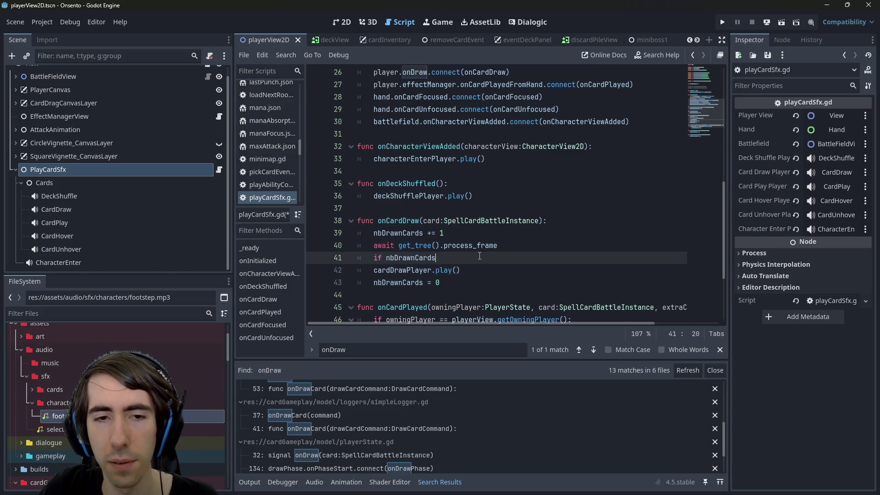
{"action": "key", "text": "BackSpace"}
{"action": "key", "text": "BackSpace"}
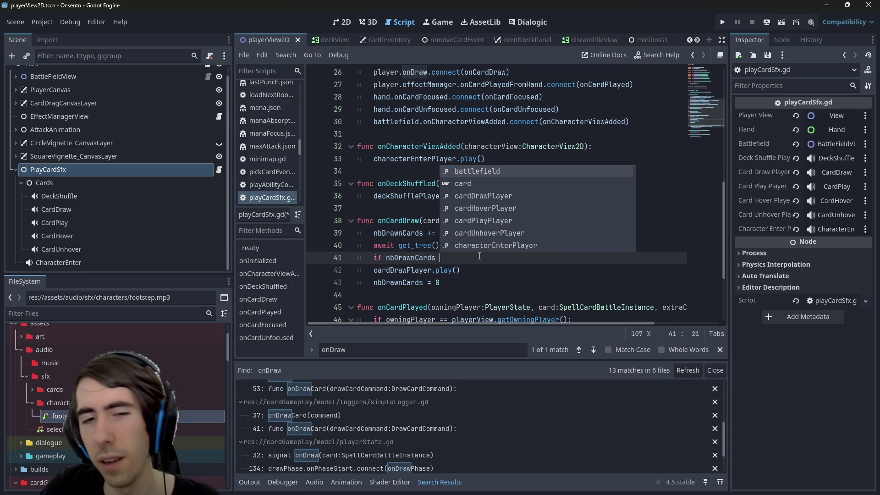
{"action": "type", "text": "> 3:"}
{"action": "key", "text": "Return"}
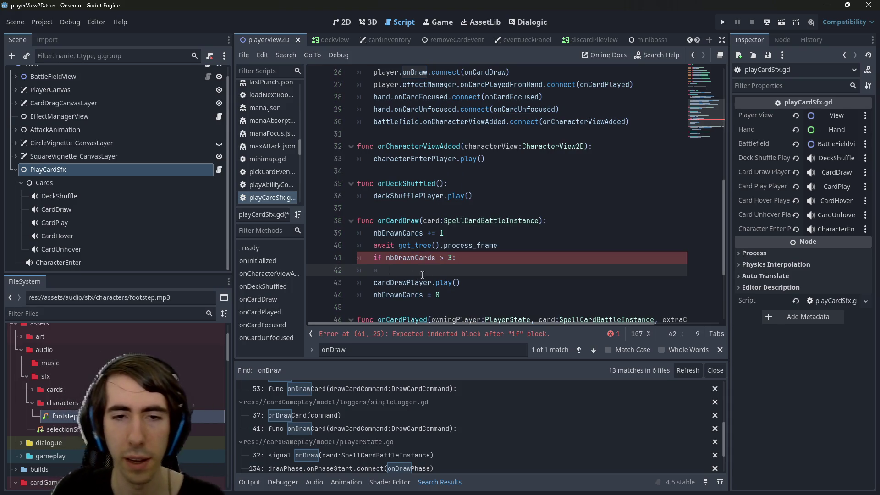
Step: Change the threshold to 2, save, and indent the cardDrawPlayer call under the condition
{"action": "key", "text": "BackSpace"}
{"action": "key", "text": "BackSpace"}
{"action": "key", "text": "BackSpace"}
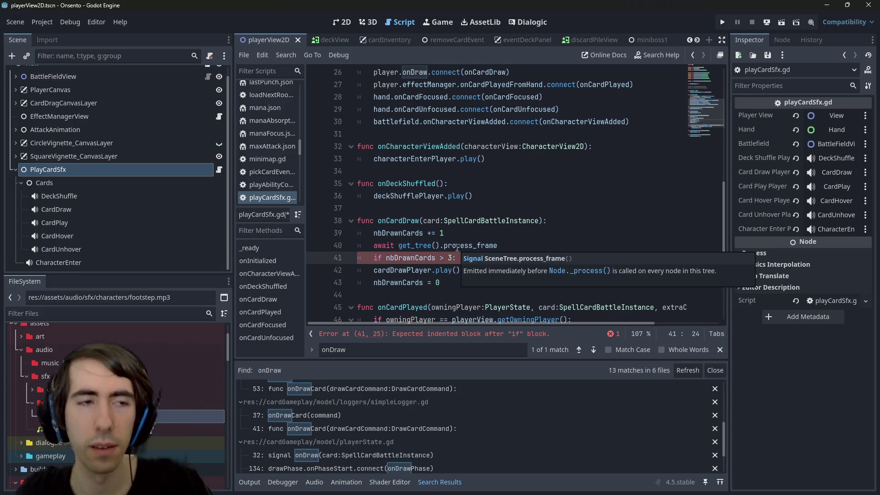
{"action": "key", "text": "BackSpace"}
{"action": "type", "text": "2"}
{"action": "key", "text": "ctrl+s"}
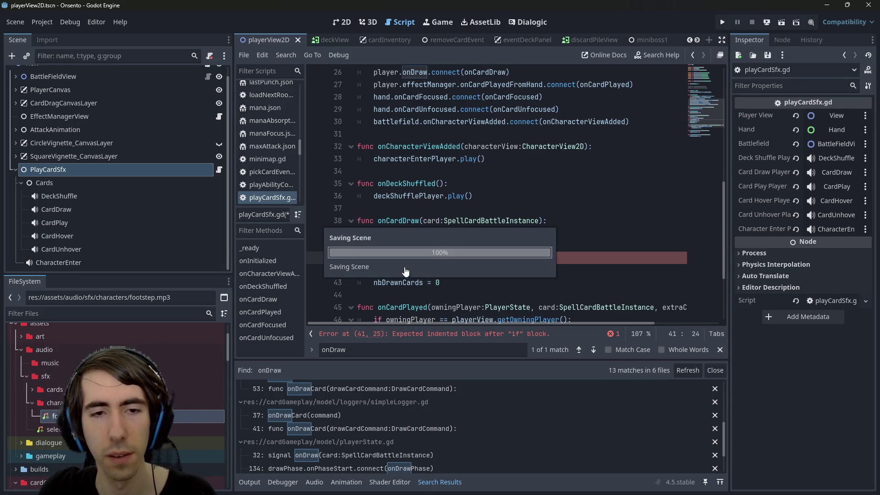
{"action": "key", "text": "Down"}
{"action": "key", "text": "Home"}
{"action": "key", "text": "Tab"}
Step: Add an else branch playing lotsOfCardsDrawsPlayer instead of cardDrawPlayer, and save
{"action": "left_click_drag", "start_coordinate": [477, 270], "coordinate": [312, 257]}
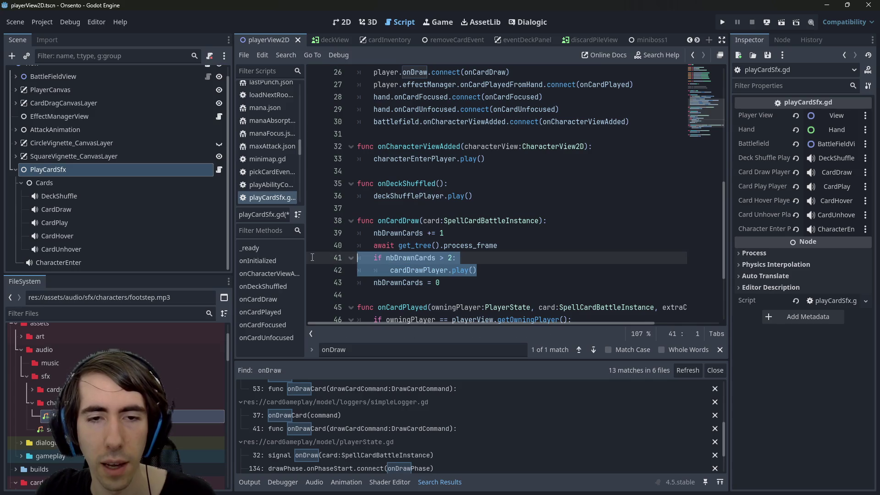
{"action": "key", "text": "Right"}
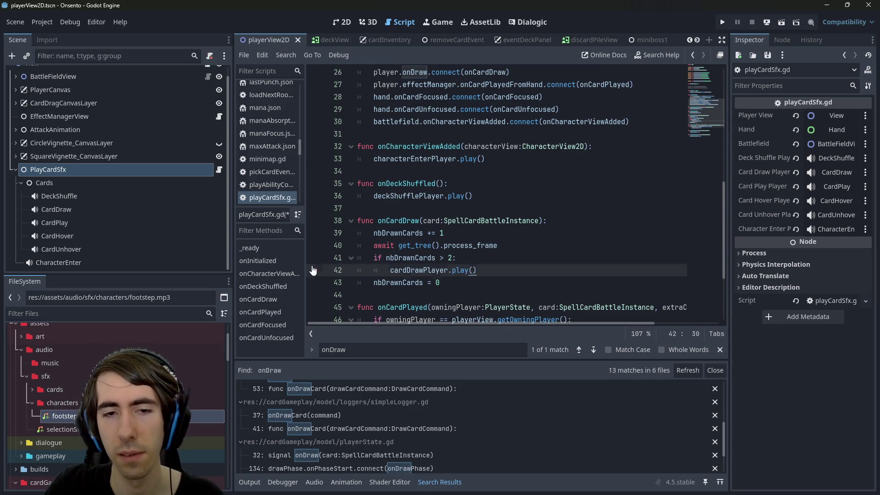
{"action": "key", "text": "Return"}
{"action": "key", "text": "Return"}
{"action": "type", "text": "cardDrawPlayer.play()"}
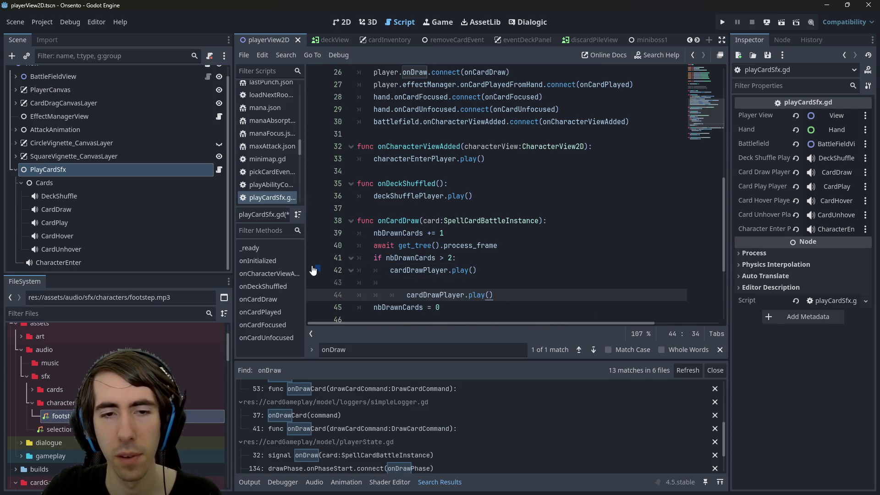
{"action": "type", "text": "lots"}
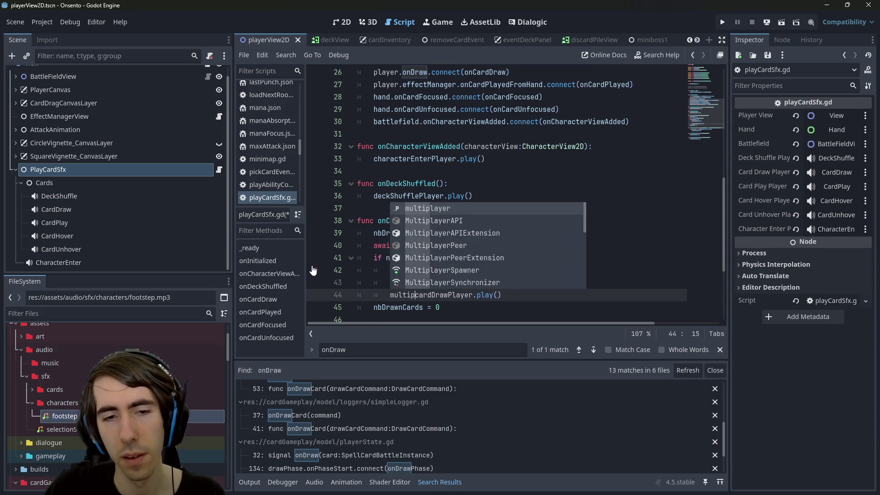
{"action": "type", "text": "OfCardDrawPlaye"}
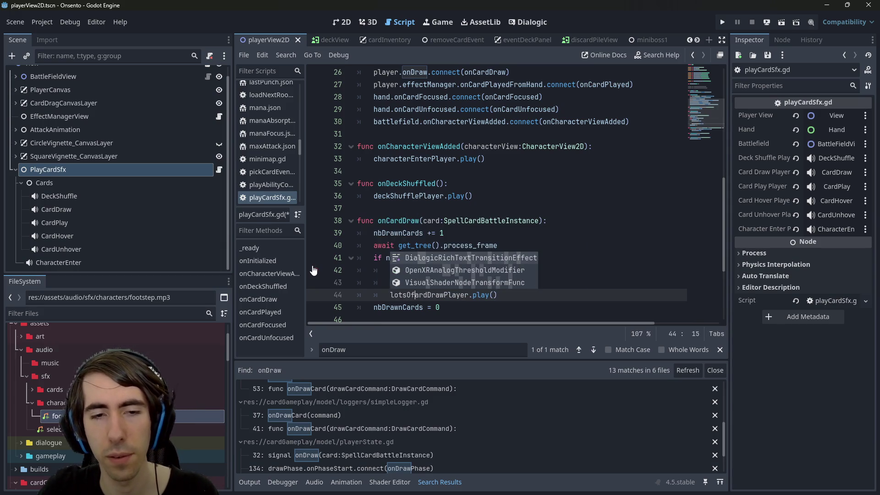
{"action": "key", "text": "Tab"}
{"action": "key", "text": "Left"}
{"action": "key", "text": "Left"}
{"action": "key", "text": "Left"}
{"action": "type", "text": "s"}
{"action": "key", "text": "Right"}
{"action": "key", "text": "Right"}
{"action": "key", "text": "Right"}
{"action": "type", "text": "s"}
{"action": "key", "text": "ctrl+s"}
{"action": "left_click", "coordinate": [430, 285]}
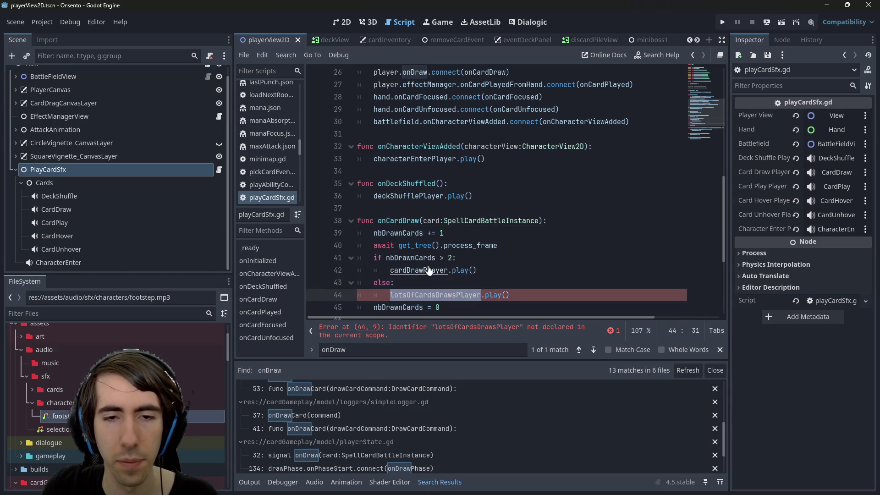
Step: Change the condition to 'nbDrawnCards < 3' and save
{"action": "left_click", "coordinate": [444, 257]}
{"action": "key", "text": "BackSpace"}
{"action": "type", "text": "< "}
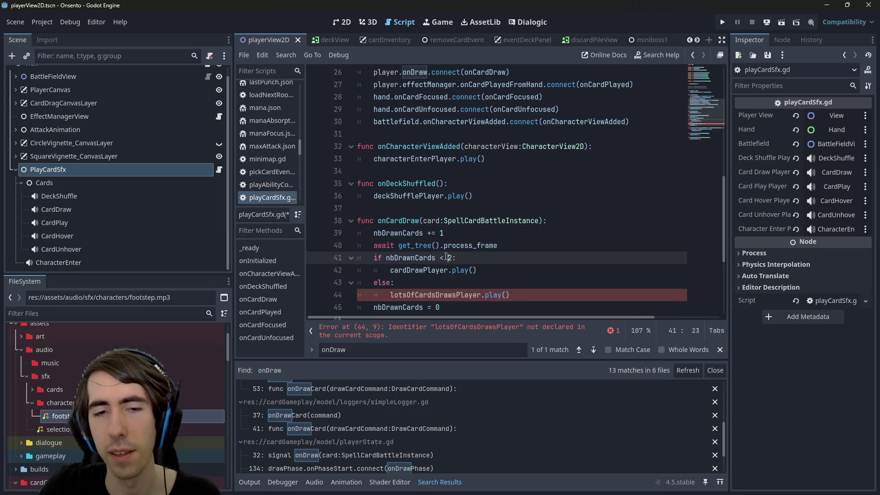
{"action": "type", "text": "3"}
{"action": "key", "text": "ctrl+s"}
Step: Duplicate the exported cardDrawPlayer AudioStreamPlayer declaration on a new line below it
{"action": "double_click", "coordinate": [444, 295]}
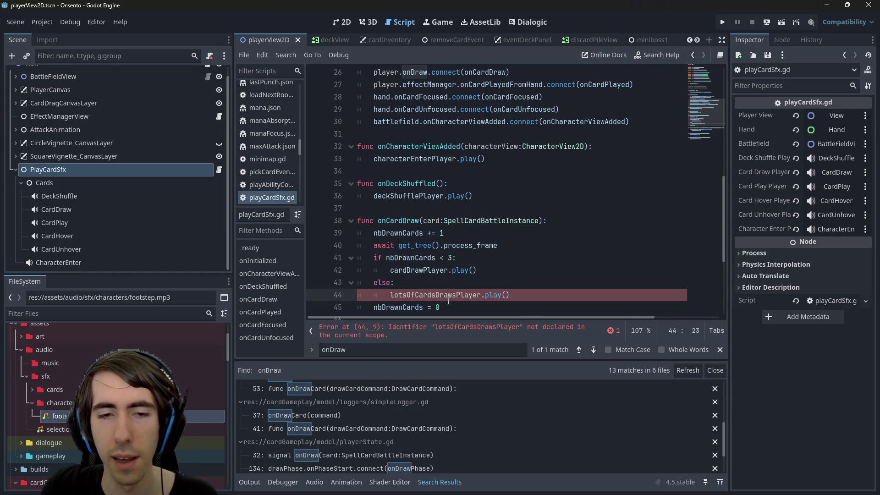
{"action": "key", "text": "ctrl+c"}
{"action": "scroll", "coordinate": [504, 229], "scroll_direction": "up", "scroll_amount": 8}
{"action": "left_click", "coordinate": [583, 197]}
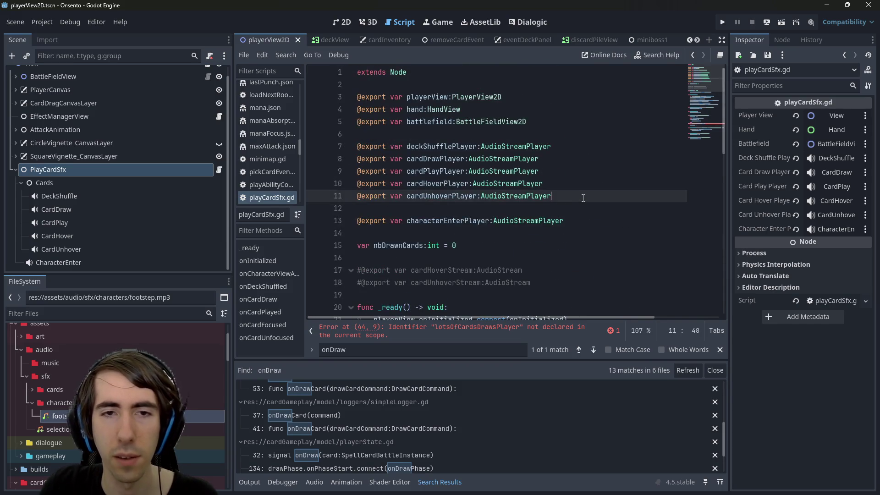
{"action": "key", "text": "Return"}
{"action": "key", "text": "ctrl+v"}
{"action": "key", "text": "Up"}
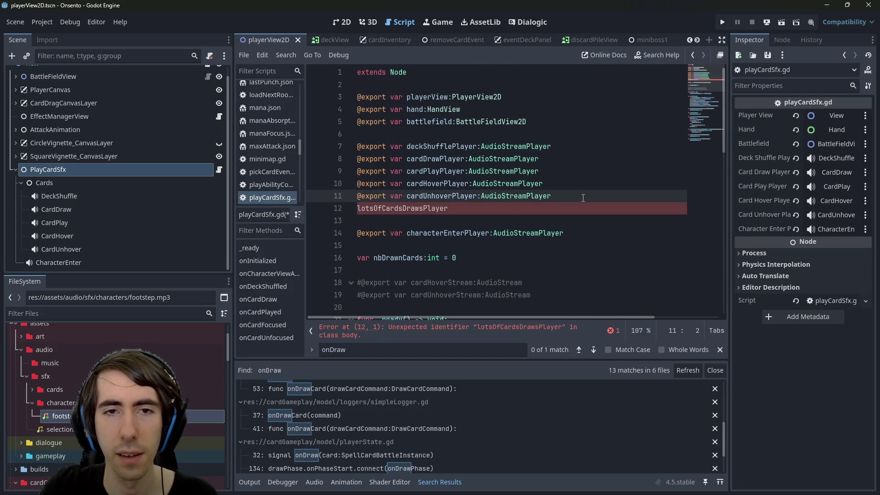
{"action": "key", "text": "Up"}
{"action": "key", "text": "Up"}
{"action": "key", "text": "Up"}
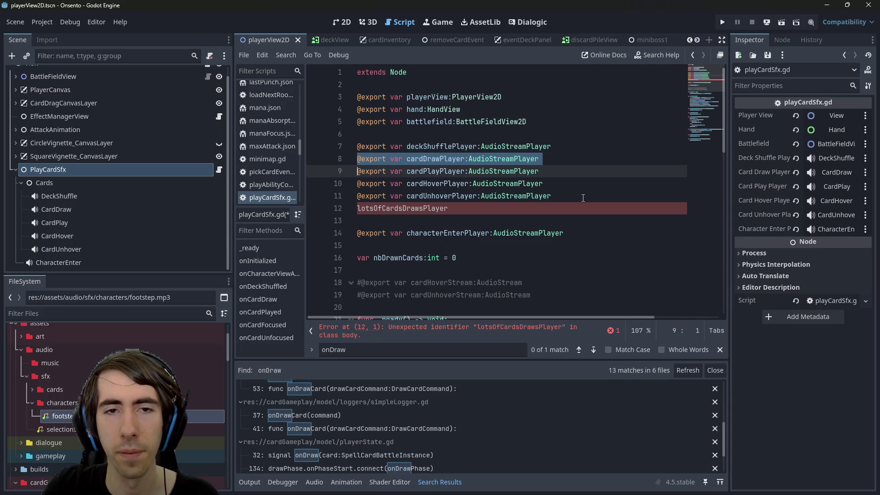
{"action": "key", "text": "End"}
{"action": "key", "text": "Return"}
{"action": "key", "text": "ctrl+v"}
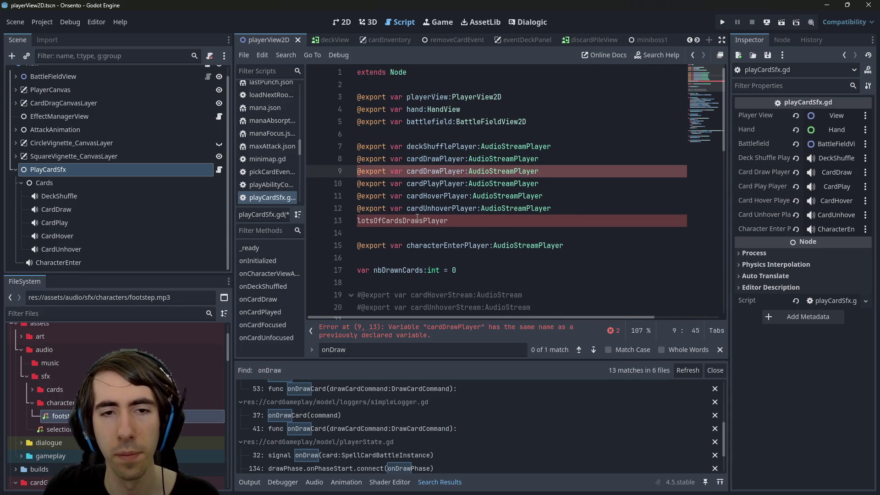
Step: Rename the duplicate declaration to lotsOfCardsDrawsPlayer, save, and check the new Lots Of Cards Draws inspector slot
{"action": "double_click", "coordinate": [417, 221]}
{"action": "key", "text": "BackSpace"}
{"action": "key", "text": "BackSpace"}
{"action": "key", "text": "Up"}
{"action": "key", "text": "Up"}
{"action": "key", "text": "Up"}
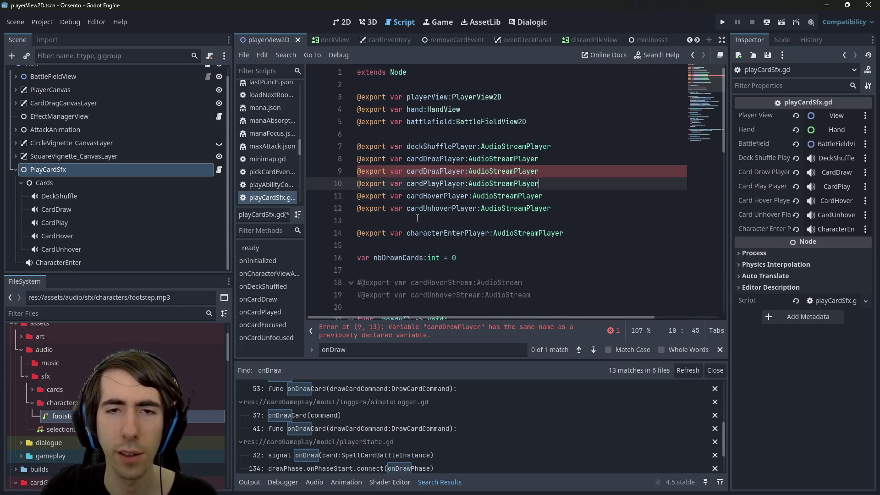
{"action": "key", "text": "ctrl+Left"}
{"action": "key", "text": "ctrl+Left"}
{"action": "key", "text": "ctrl+shift+Right"}
{"action": "key", "text": "ctrl+v"}
{"action": "key", "text": "ctrl+s"}
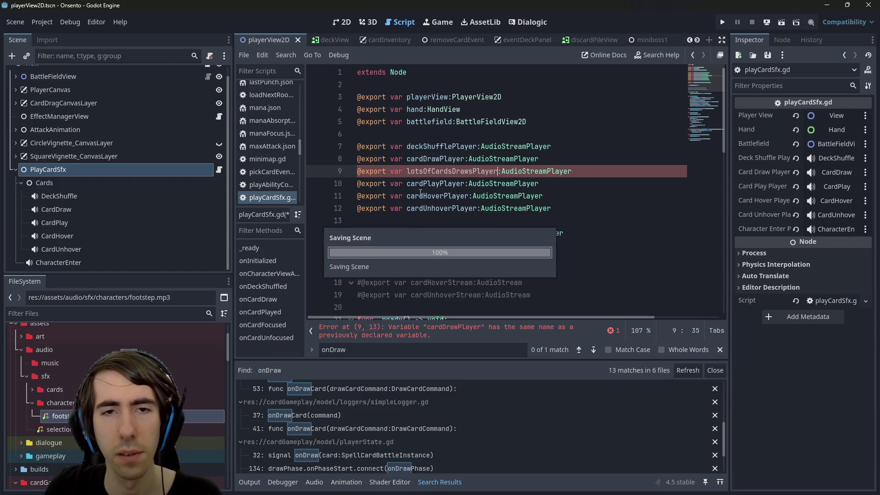
{"action": "double_click", "coordinate": [436, 183]}
{"action": "left_click", "coordinate": [818, 188]}
{"action": "left_click", "coordinate": [516, 85]}
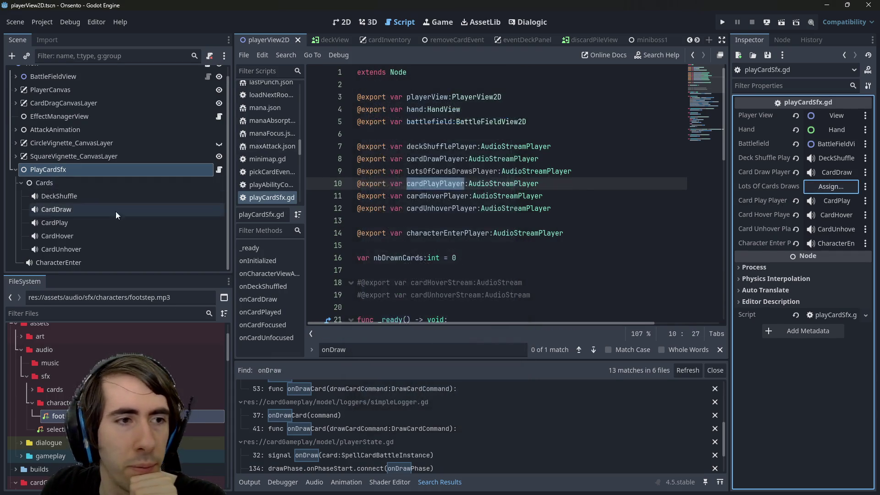
Step: Duplicate the CardDraw node under Cards, rename the copy LotsOfCardsDrawn, and save the scene
{"action": "left_click", "coordinate": [80, 259]}
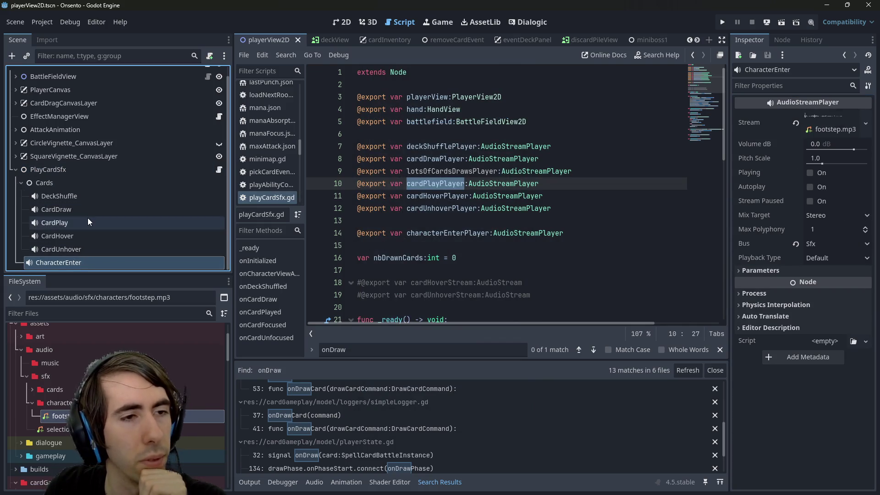
{"action": "left_click", "coordinate": [87, 220]}
{"action": "left_click", "coordinate": [81, 237]}
{"action": "left_click", "coordinate": [82, 209]}
{"action": "key", "text": "ctrl+d"}
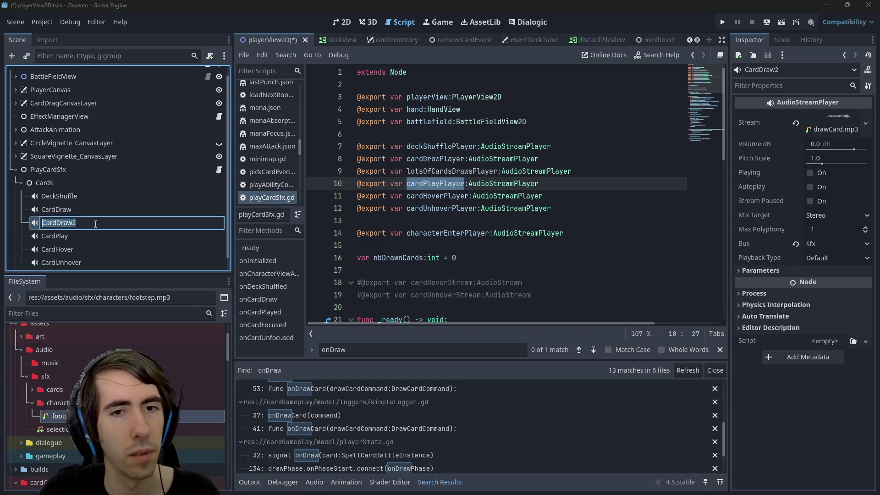
{"action": "type", "text": "LotsOf"}
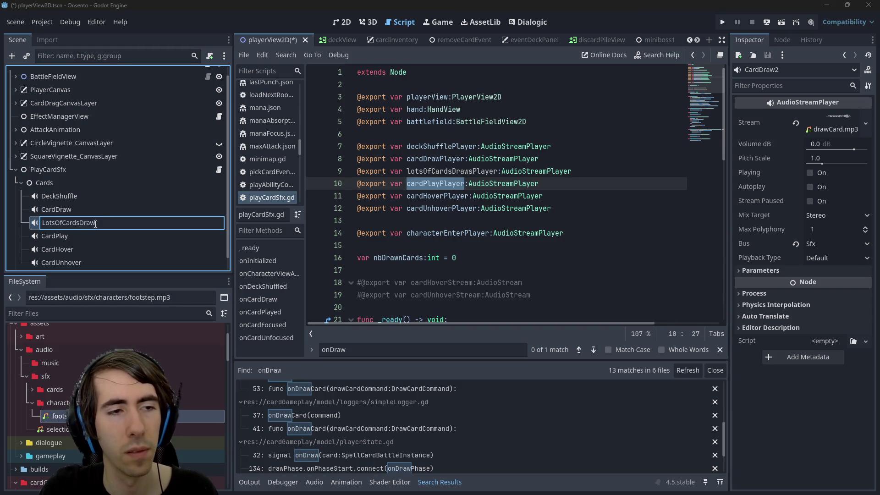
{"action": "type", "text": "n"}
{"action": "key", "text": "Return"}
{"action": "key", "text": "ctrl+s"}
{"action": "left_click", "coordinate": [82, 180]}
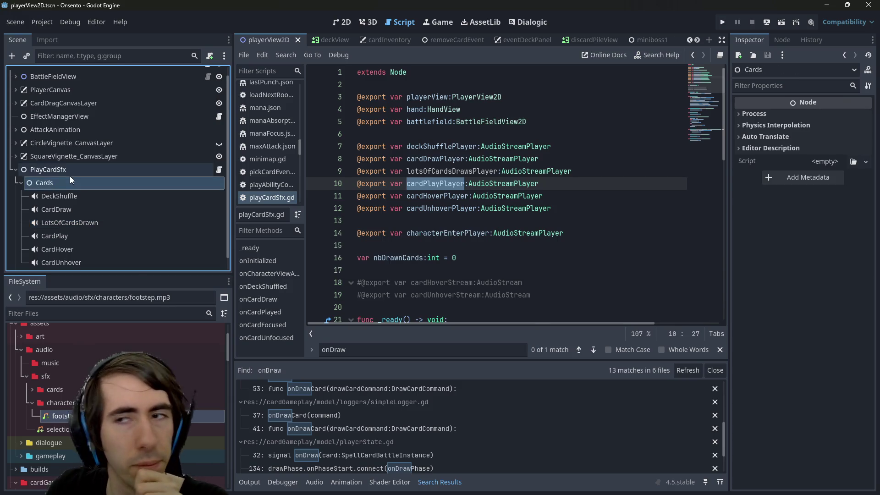
Step: Assign the LotsOfCardsDrawn node to PlayCardSfx's Lots Of Cards Draws slot and save
{"action": "left_click", "coordinate": [62, 172]}
{"action": "left_click", "coordinate": [825, 186]}
{"action": "scroll", "coordinate": [432, 312], "scroll_direction": "down", "scroll_amount": 15}
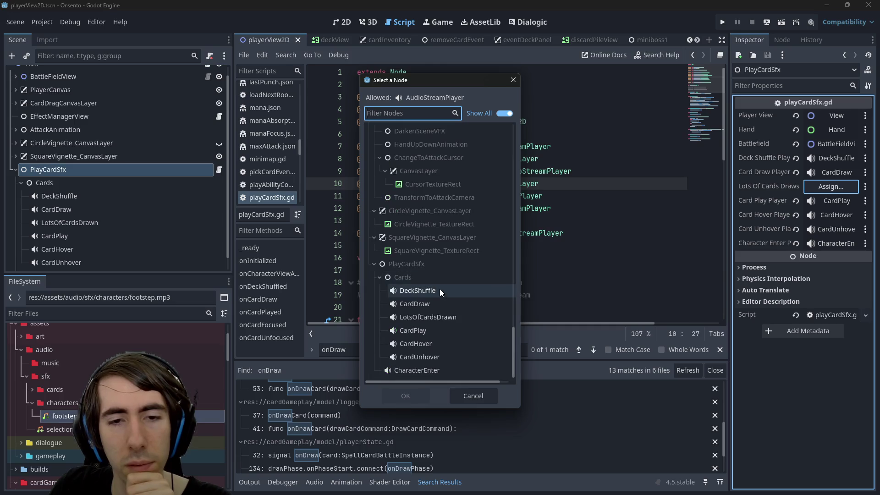
{"action": "double_click", "coordinate": [447, 318]}
{"action": "left_click", "coordinate": [524, 184]}
{"action": "key", "text": "ctrl+s"}
Step: Give LotsOfCardsDrawn the cardsDrawn.mp3 stream, save, and open the miniboss1 scene
{"action": "left_click", "coordinate": [836, 187]}
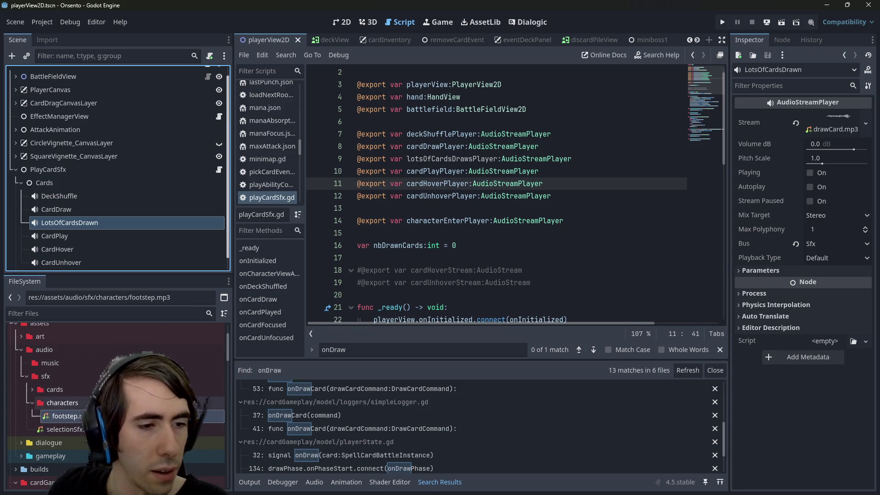
{"action": "double_click", "coordinate": [54, 389]}
{"action": "scroll", "coordinate": [54, 389], "scroll_direction": "down", "scroll_amount": 2}
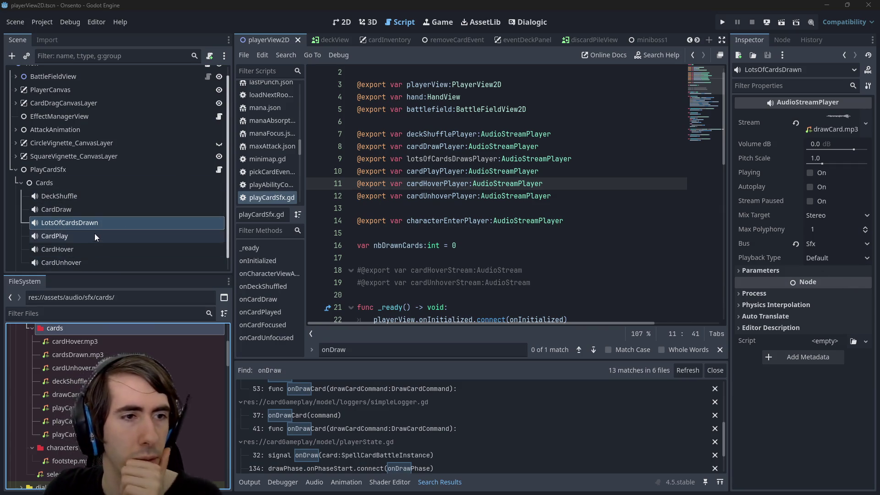
{"action": "mouse_move", "coordinate": [78, 355]}
{"action": "left_mouse_down"}
{"action": "mouse_move", "coordinate": [220, 321]}
{"action": "mouse_move", "coordinate": [834, 129]}
{"action": "left_mouse_up"}
{"action": "left_click", "coordinate": [485, 220]}
{"action": "key", "text": "ctrl+s"}
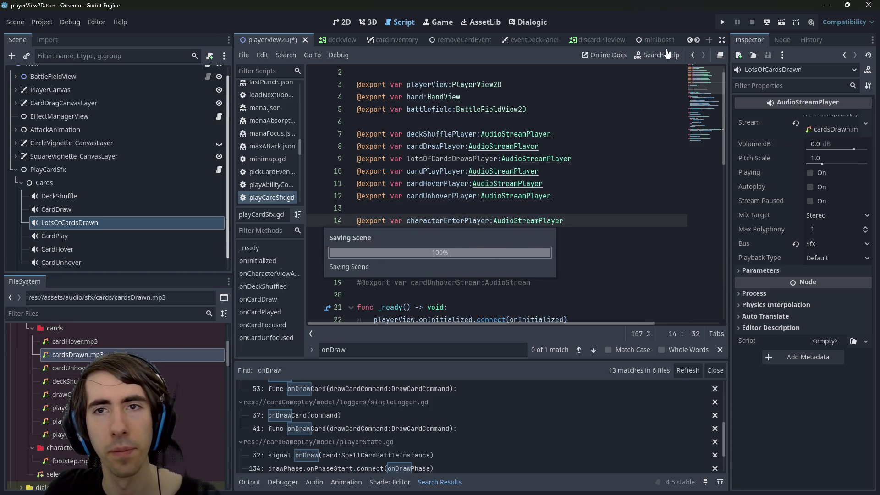
{"action": "scroll", "coordinate": [586, 40], "scroll_direction": "down", "scroll_amount": 3}
{"action": "left_click", "coordinate": [632, 40]}
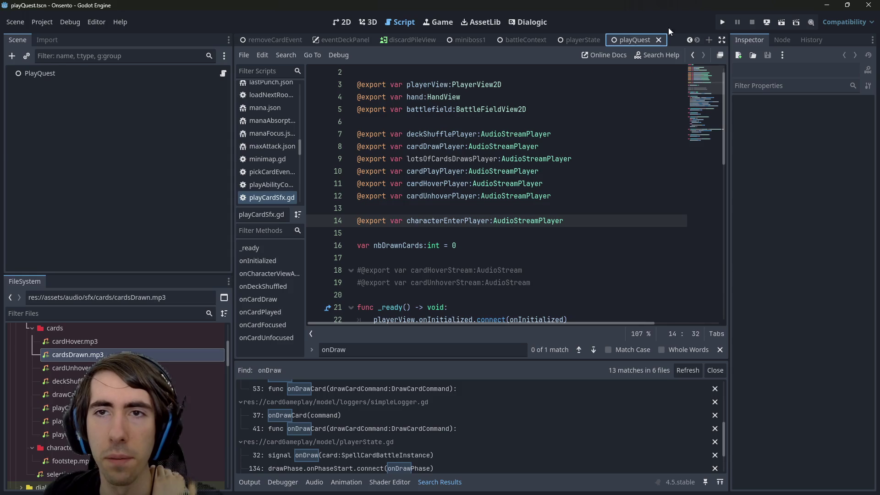
{"action": "left_click", "coordinate": [483, 38]}
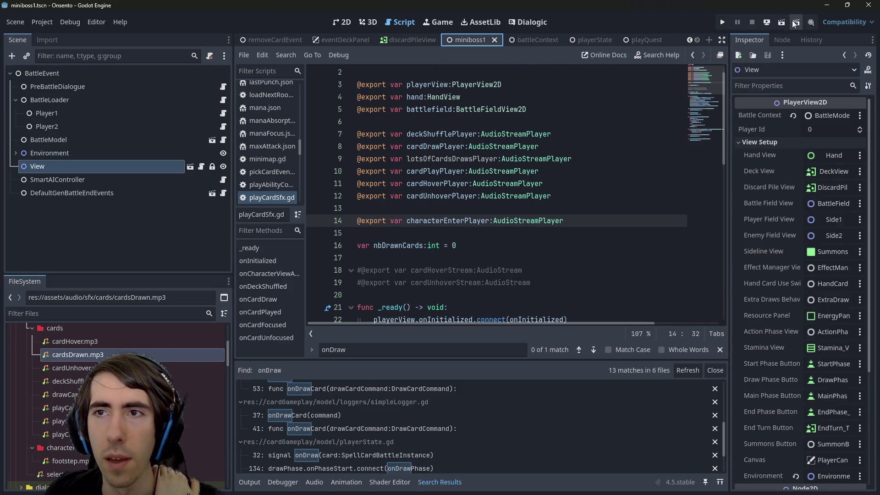
Step: Run the battle scene and place the three party members on the battlefield
{"action": "left_click", "coordinate": [779, 18]}
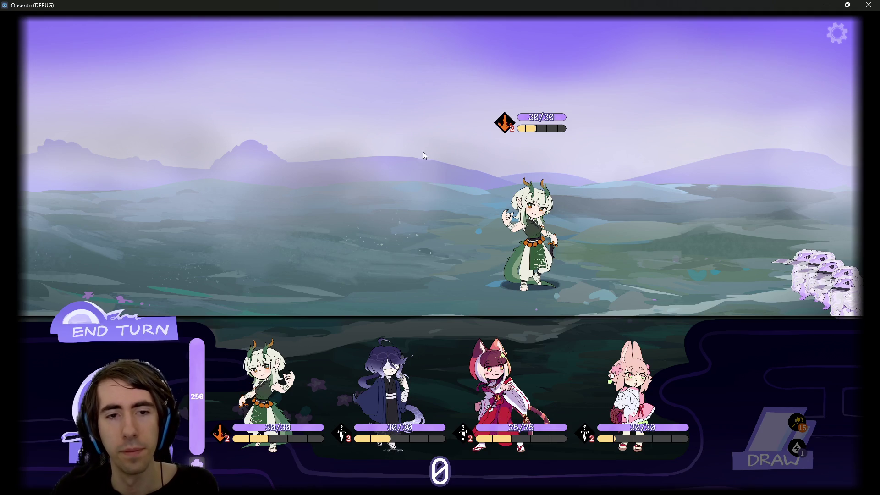
{"action": "left_click_drag", "start_coordinate": [265, 394], "coordinate": [364, 235]}
{"action": "left_click_drag", "start_coordinate": [314, 390], "coordinate": [271, 220]}
{"action": "left_click_drag", "start_coordinate": [374, 389], "coordinate": [180, 225]}
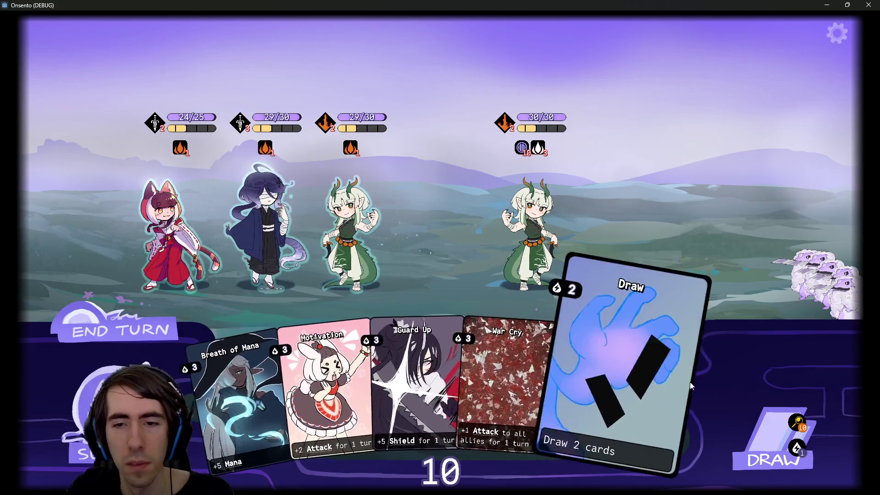
Step: Back in the editor, add breakpoints on both draw-sound lines, 43 and 45
{"action": "left_click", "coordinate": [826, 5]}
{"action": "scroll", "coordinate": [365, 250], "scroll_direction": "down", "scroll_amount": 10}
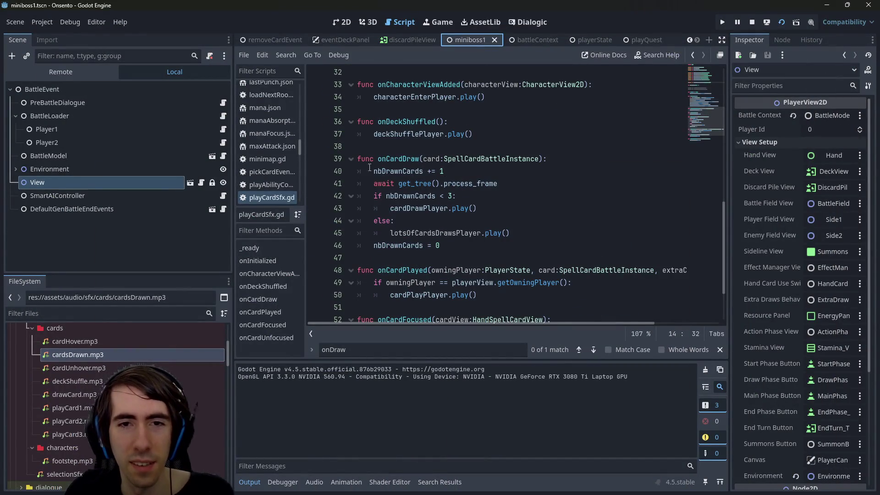
{"action": "left_click", "coordinate": [315, 208]}
{"action": "left_click", "coordinate": [315, 232]}
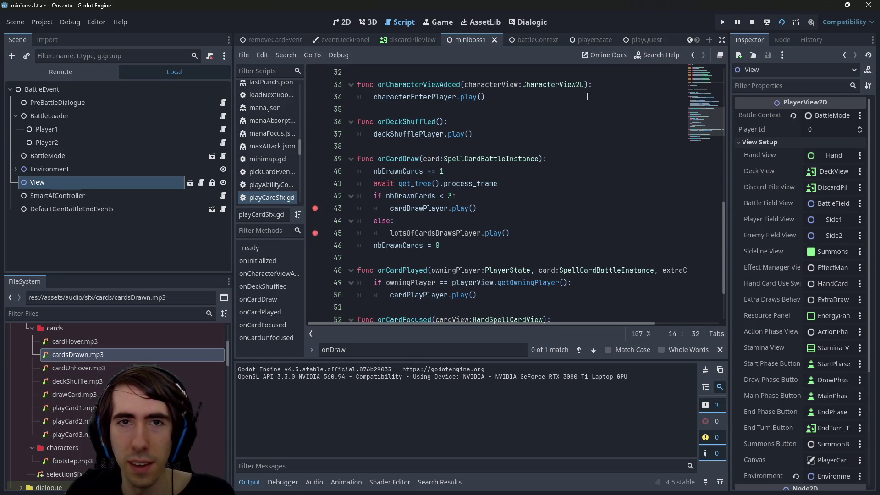
Step: Rerun the scene, restart the battle from the settings menu, and place the party to start fighting
{"action": "left_click", "coordinate": [798, 23]}
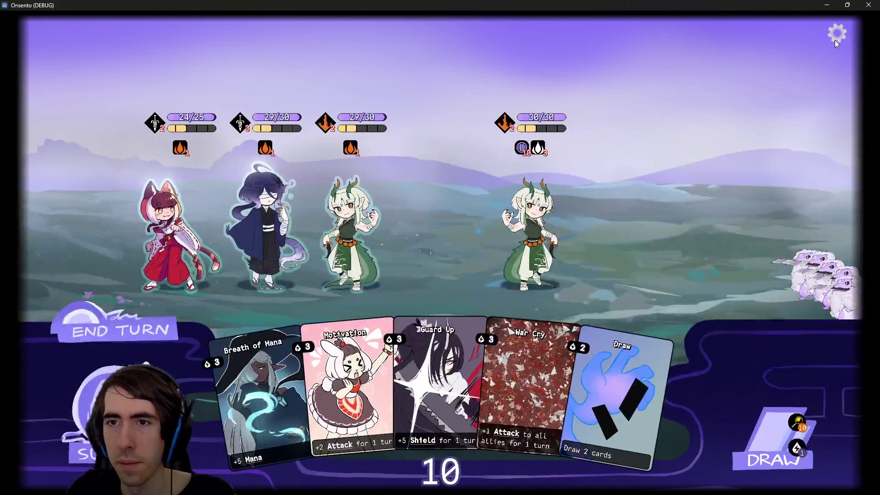
{"action": "left_click", "coordinate": [834, 37]}
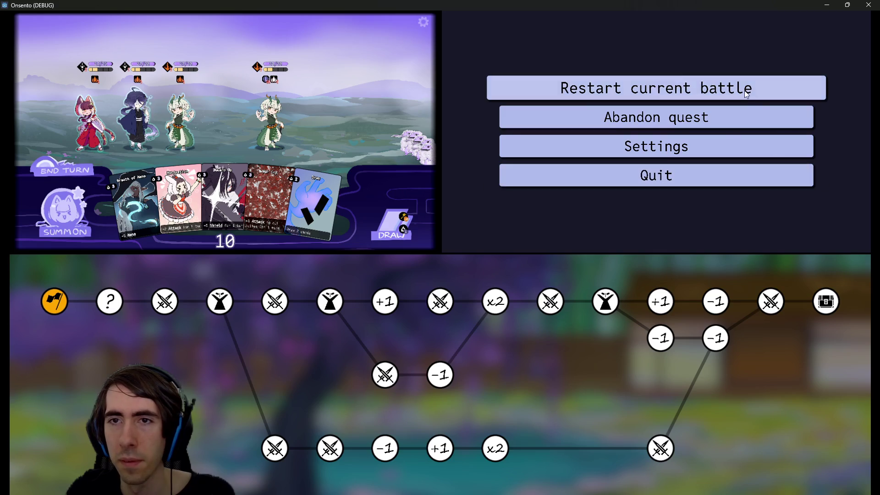
{"action": "left_click", "coordinate": [738, 87]}
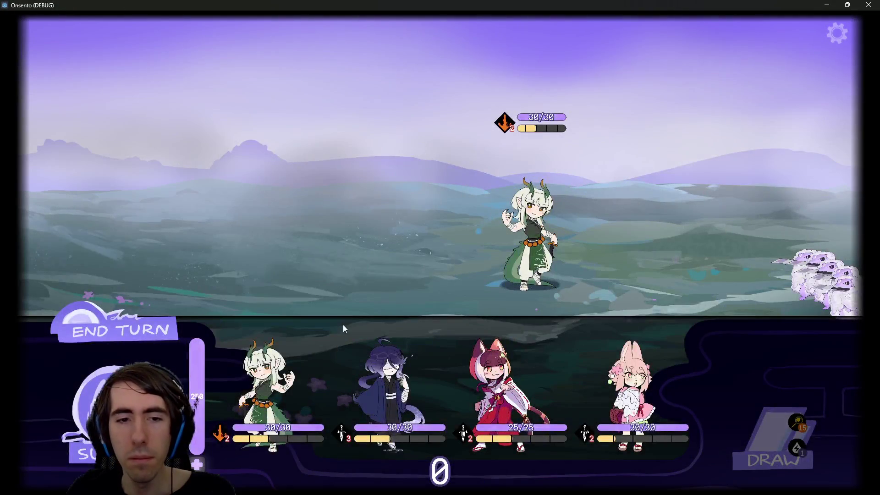
{"action": "left_click_drag", "start_coordinate": [343, 324], "coordinate": [364, 216]}
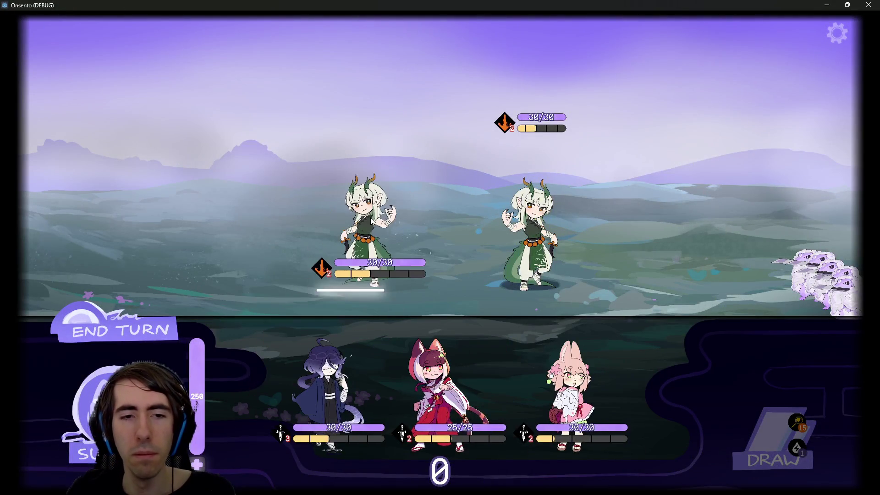
{"action": "left_click_drag", "start_coordinate": [266, 390], "coordinate": [344, 212]}
{"action": "mouse_move", "coordinate": [317, 390]}
{"action": "left_mouse_down"}
{"action": "mouse_move", "coordinate": [285, 229]}
{"action": "mouse_move", "coordinate": [257, 216]}
{"action": "left_mouse_up"}
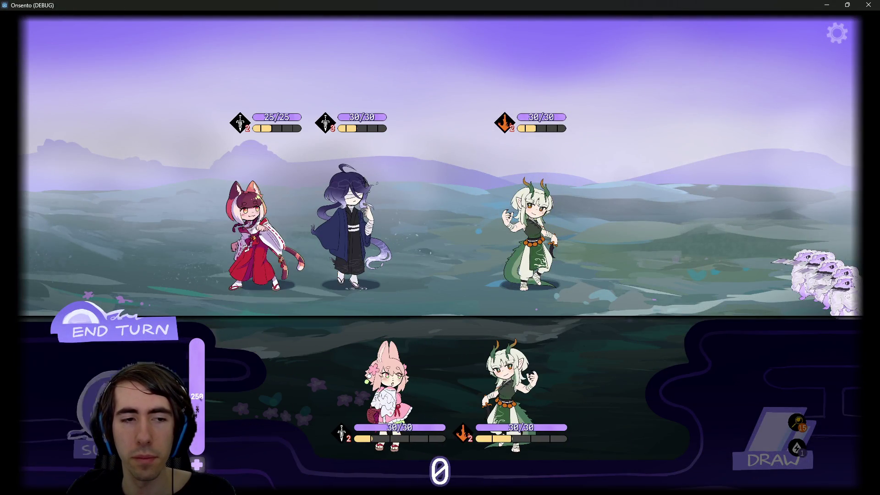
{"action": "left_click", "coordinate": [138, 333]}
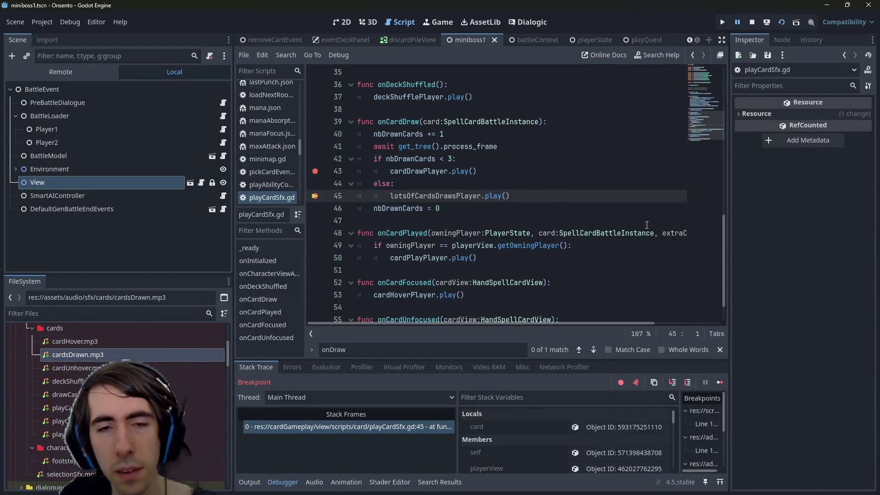
Step: Continue past the first breakpoint, then try adding a lotsOfCardsDrawsPlayer line after line 42 and undo it
{"action": "left_click", "coordinate": [720, 384]}
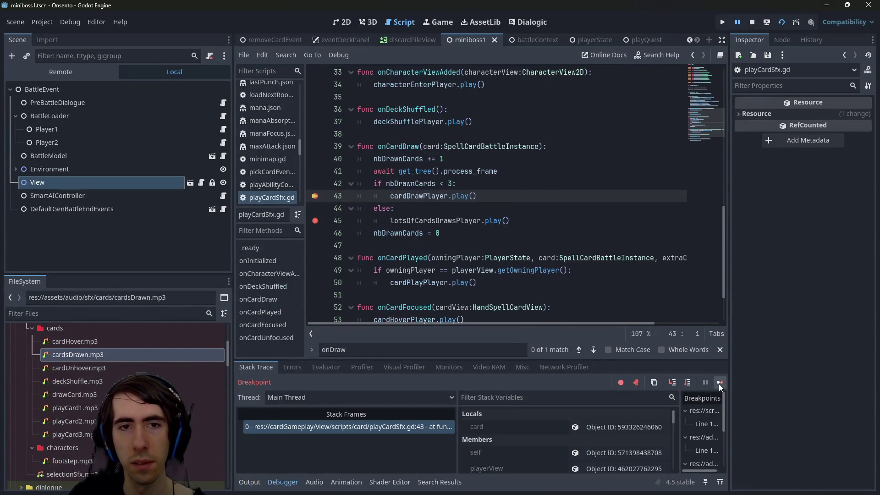
{"action": "left_click", "coordinate": [454, 185]}
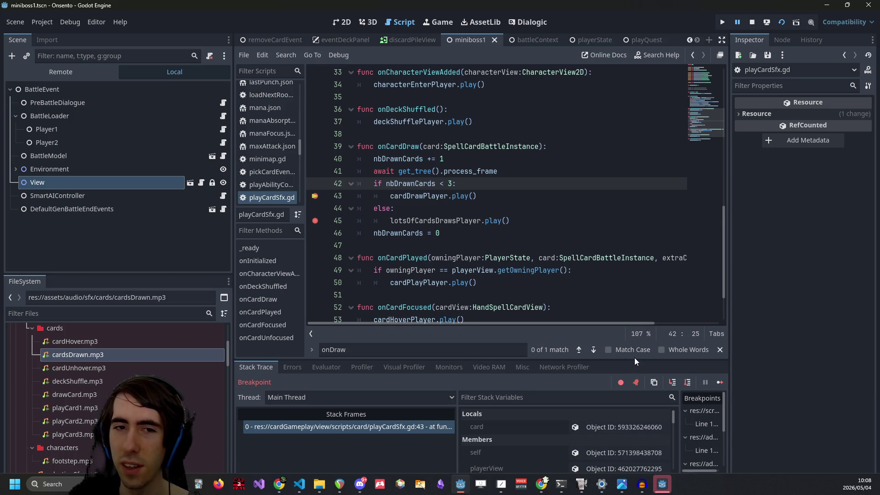
{"action": "double_click", "coordinate": [478, 225]}
{"action": "key", "text": "ctrl+c"}
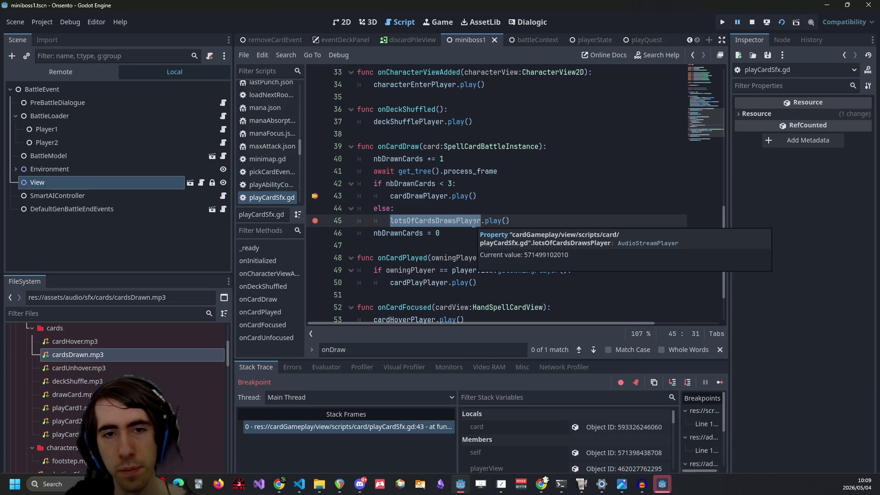
{"action": "left_click", "coordinate": [472, 183]}
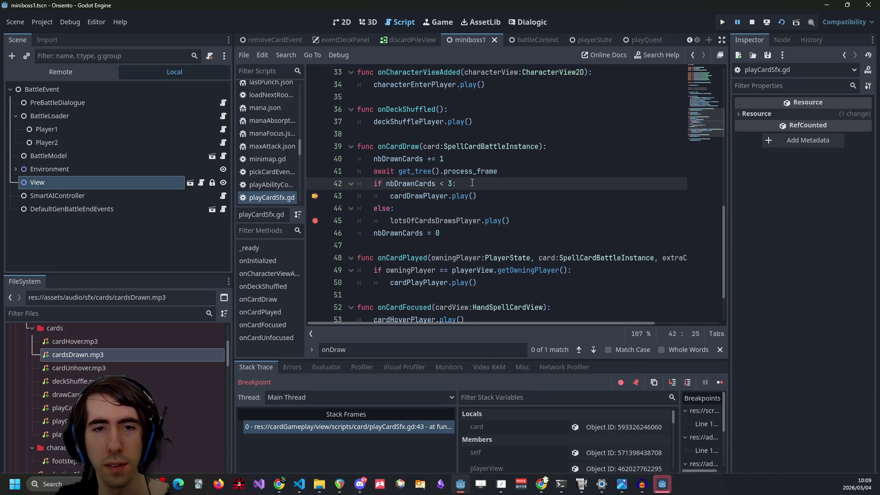
{"action": "key", "text": "Return"}
{"action": "key", "text": "ctrl+v"}
{"action": "type", "text": "."}
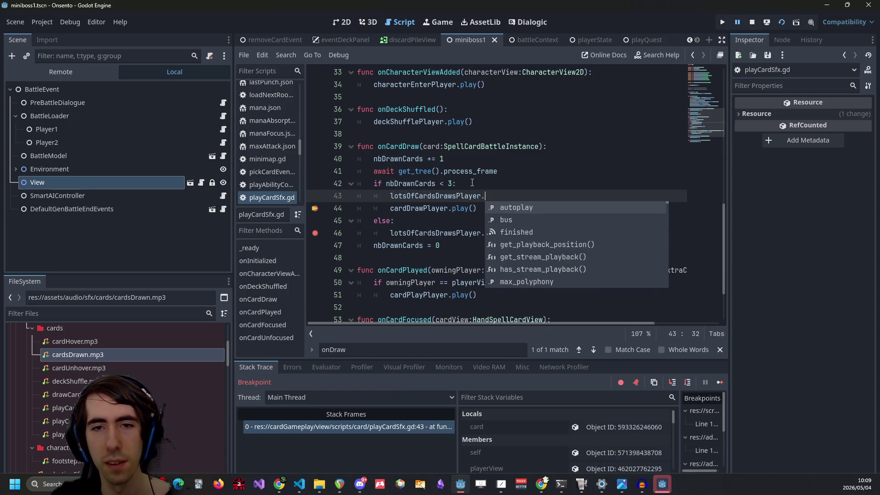
{"action": "key", "text": "ctrl+z"}
{"action": "key", "text": "ctrl+z"}
{"action": "key", "text": "ctrl+z"}
Step: Continue past the remaining breakpoints until the battle runs, then minimize the game and return to line 42
{"action": "left_click", "coordinate": [719, 383]}
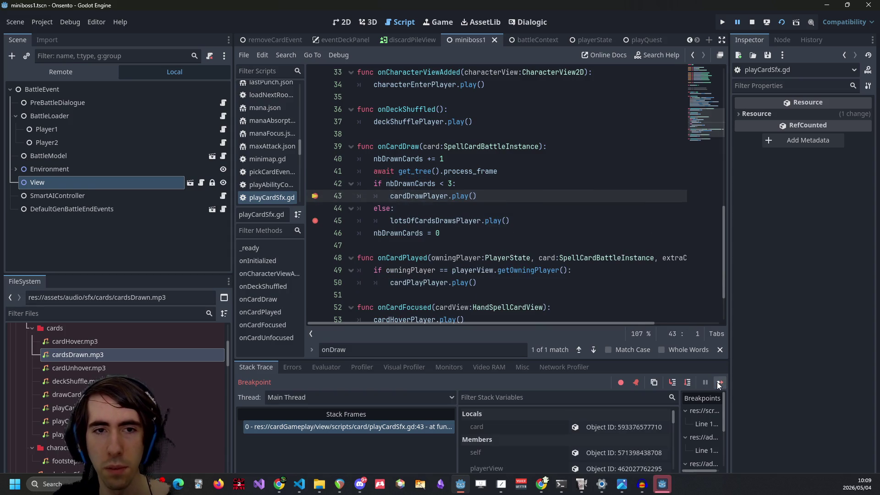
{"action": "left_click", "coordinate": [719, 383]}
{"action": "left_click", "coordinate": [719, 383]}
{"action": "left_click", "coordinate": [720, 384]}
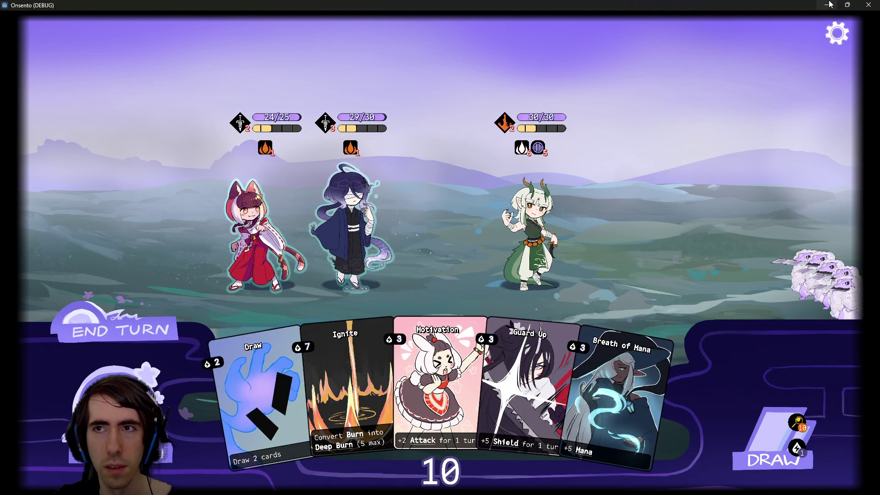
{"action": "left_click", "coordinate": [830, 5]}
{"action": "left_click", "coordinate": [530, 217]}
{"action": "double_click", "coordinate": [452, 218]}
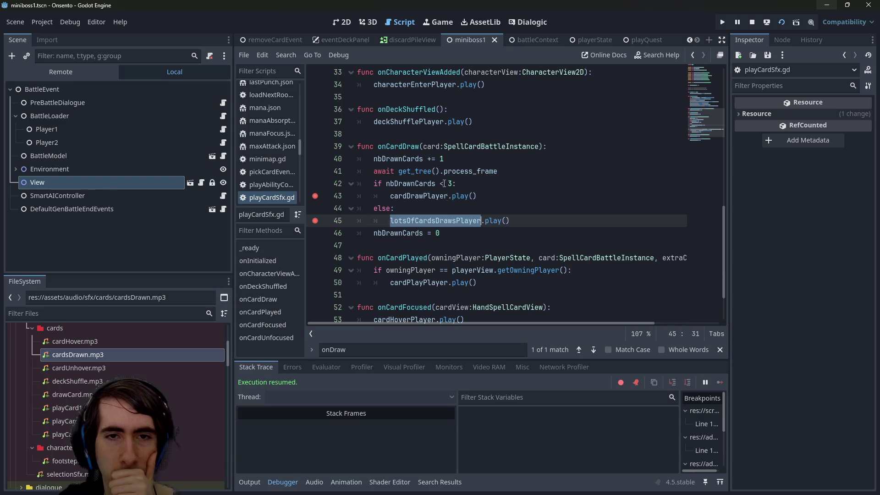
{"action": "double_click", "coordinate": [425, 183]}
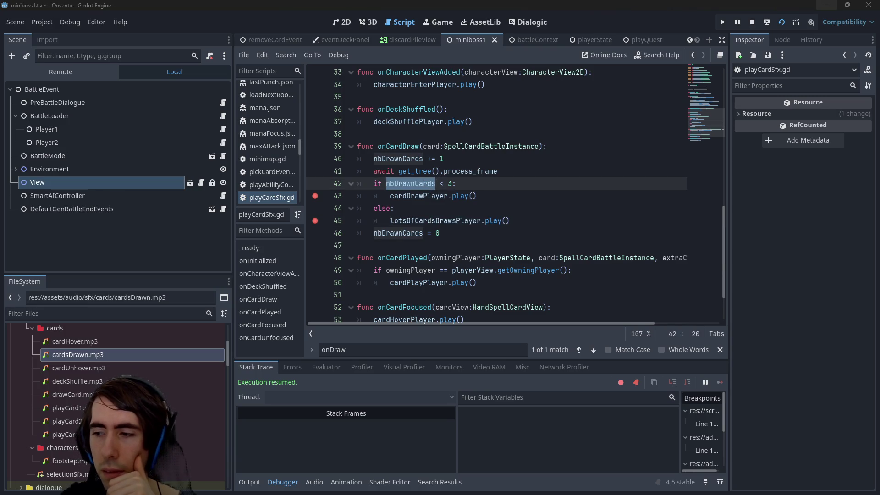
{"action": "left_click", "coordinate": [527, 188]}
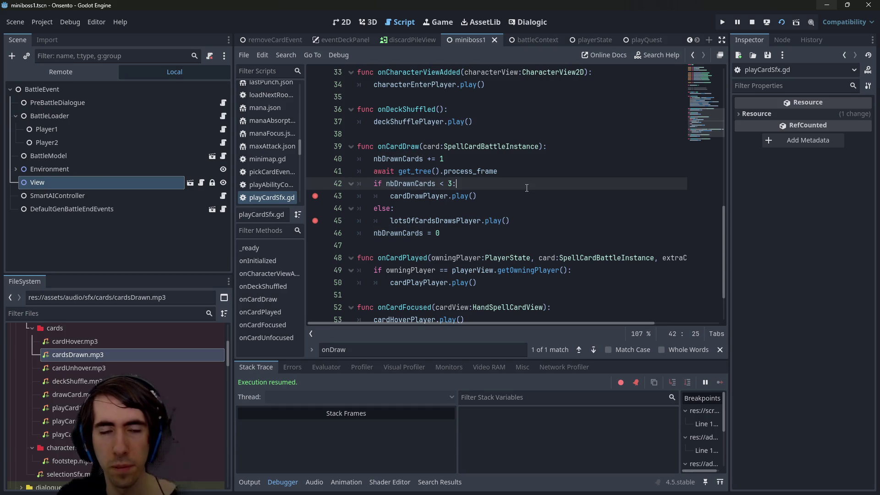
Step: Add print("less") inside the if branch of onCardDraw
{"action": "key", "text": "Return"}
{"action": "type", "text": "print(\""}
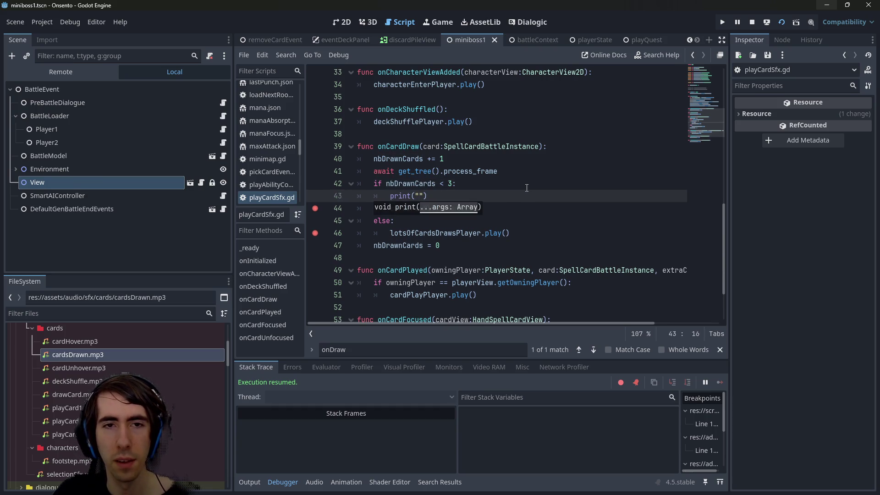
{"action": "type", "text": "less"}
{"action": "key", "text": "ctrl+shift+Left"}
{"action": "key", "text": "ctrl+shift+Left"}
{"action": "key", "text": "ctrl+shift+Left"}
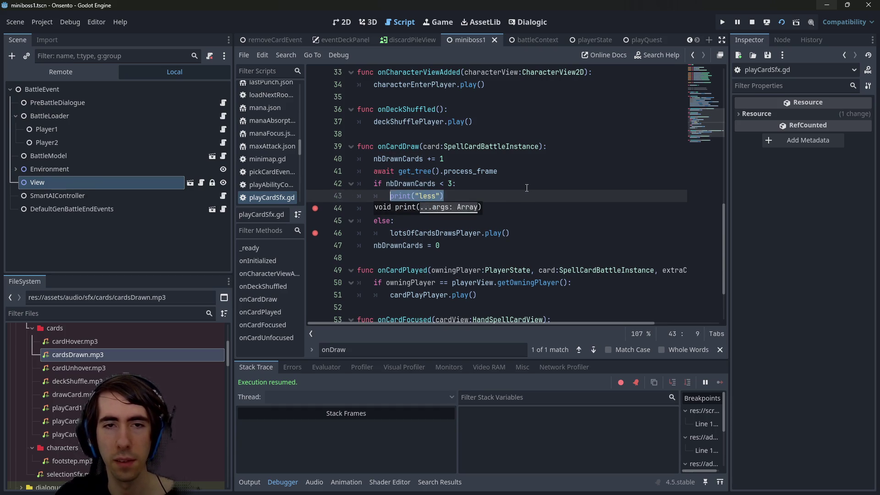
{"action": "key", "text": "ctrl+c"}
Step: Copy the print call under else and change its message to "more"
{"action": "left_click", "coordinate": [492, 212]}
{"action": "key", "text": "Down"}
{"action": "key", "text": "Return"}
{"action": "key", "text": "ctrl+v"}
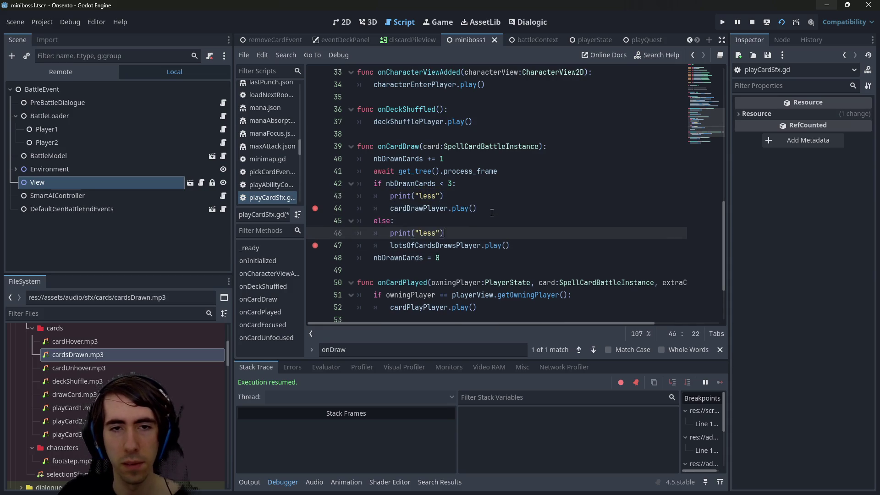
{"action": "key", "text": "ctrl+shift+Left"}
{"action": "type", "text": "miore"}
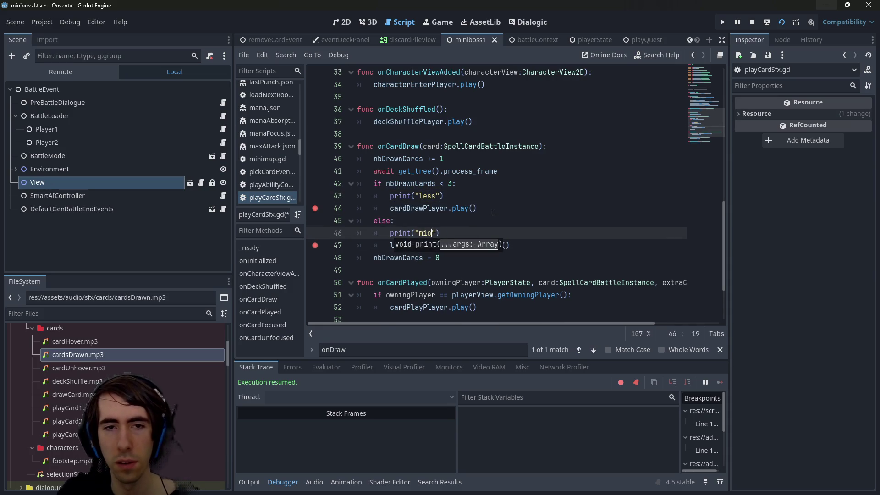
{"action": "double_click", "coordinate": [397, 146]}
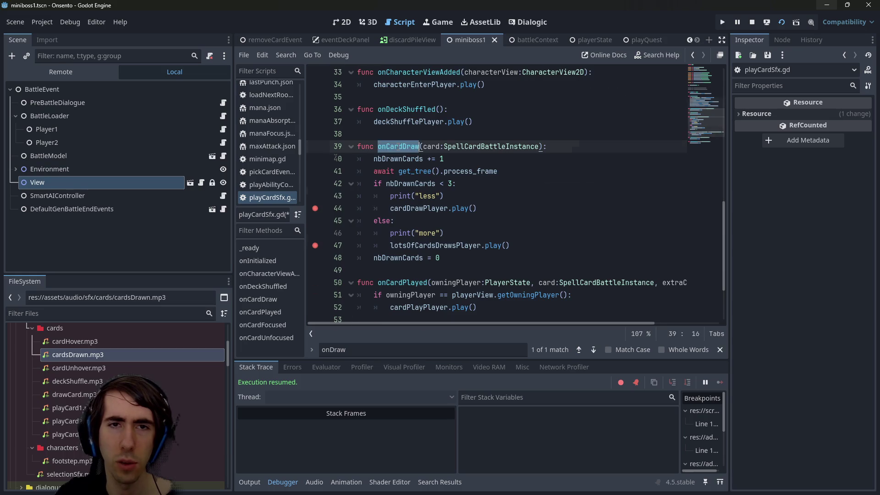
{"action": "scroll", "coordinate": [449, 188], "scroll_direction": "up", "scroll_amount": 10}
{"action": "scroll", "coordinate": [448, 188], "scroll_direction": "down", "scroll_amount": 12}
{"action": "left_click", "coordinate": [448, 133]}
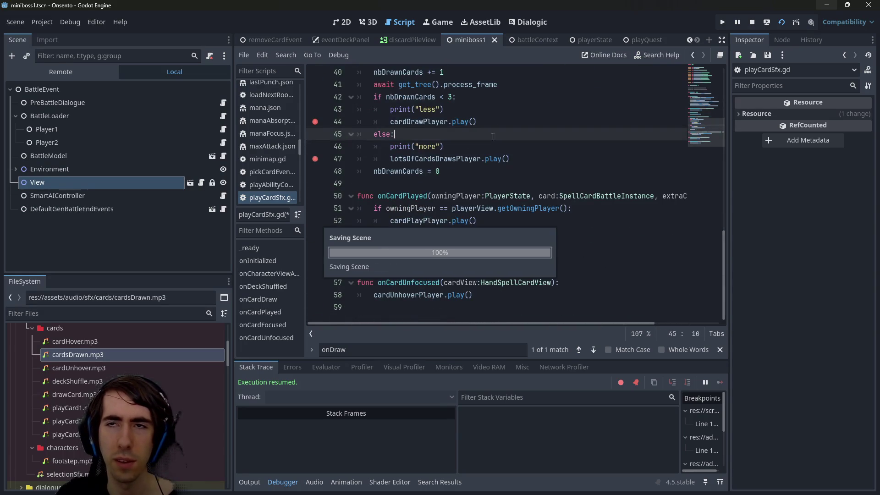
{"action": "scroll", "coordinate": [458, 193], "scroll_direction": "up", "scroll_amount": 3}
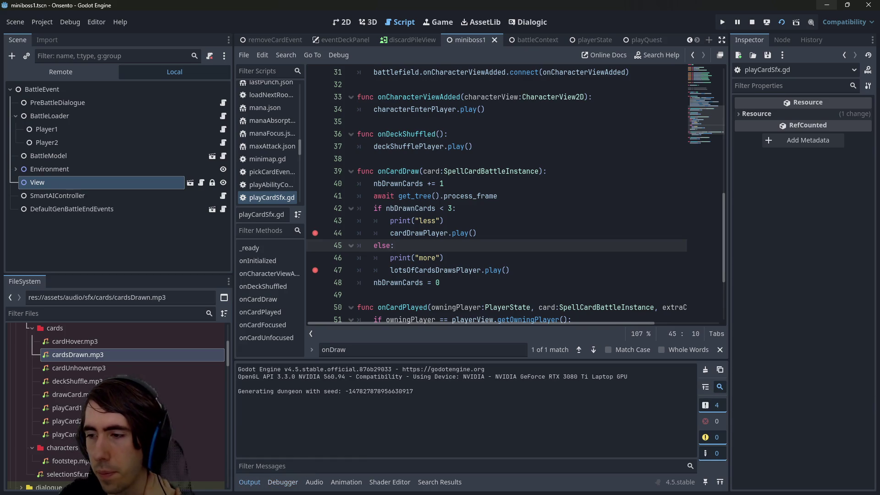
Step: Restart the current battle, resume past the line 47 breakpoint, and view the draw messages in Output
{"action": "key", "text": "Escape"}
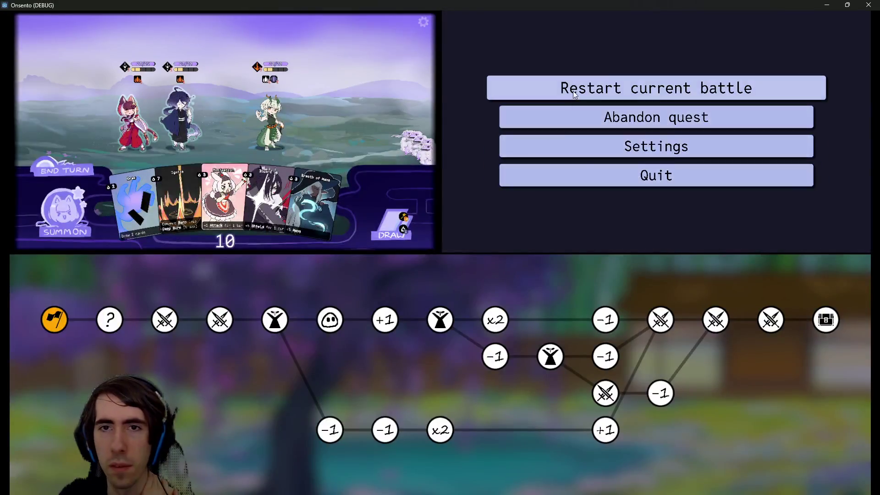
{"action": "left_click", "coordinate": [573, 91]}
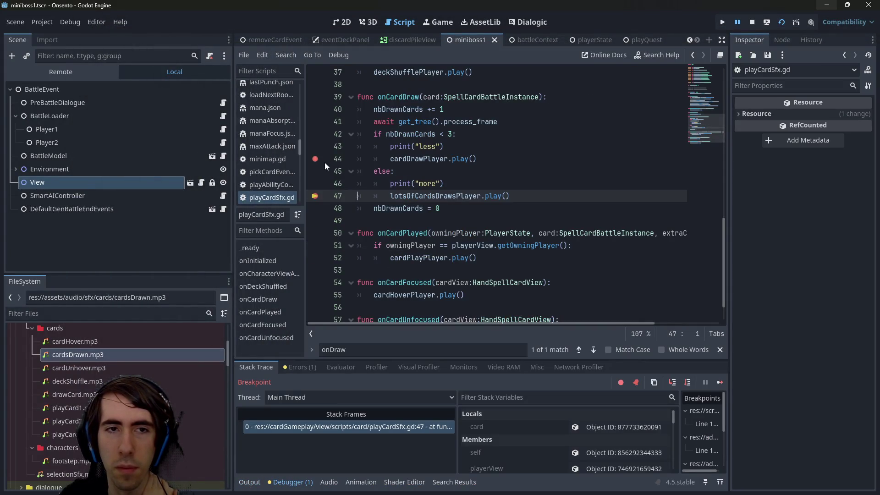
{"action": "left_click", "coordinate": [720, 383]}
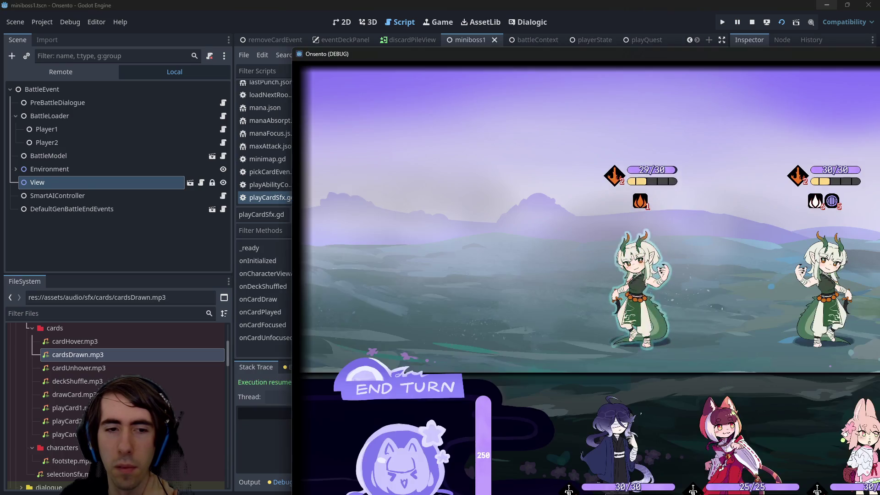
{"action": "left_click", "coordinate": [264, 371]}
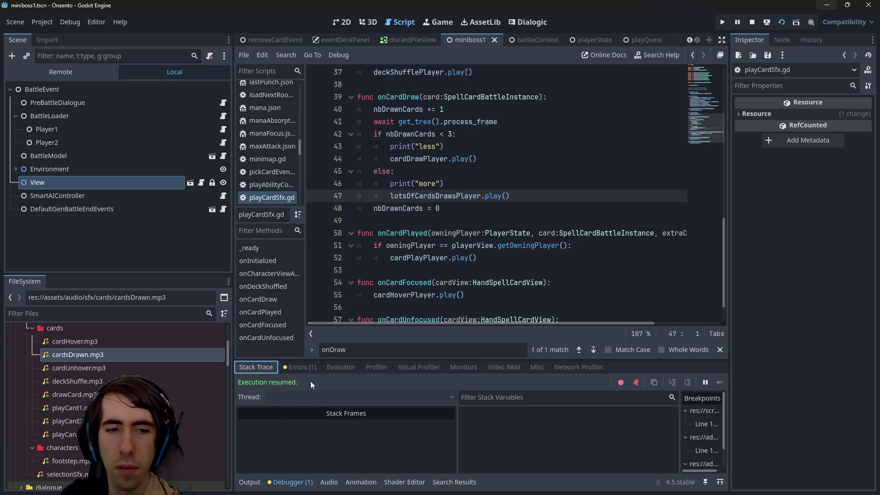
{"action": "left_click", "coordinate": [259, 481]}
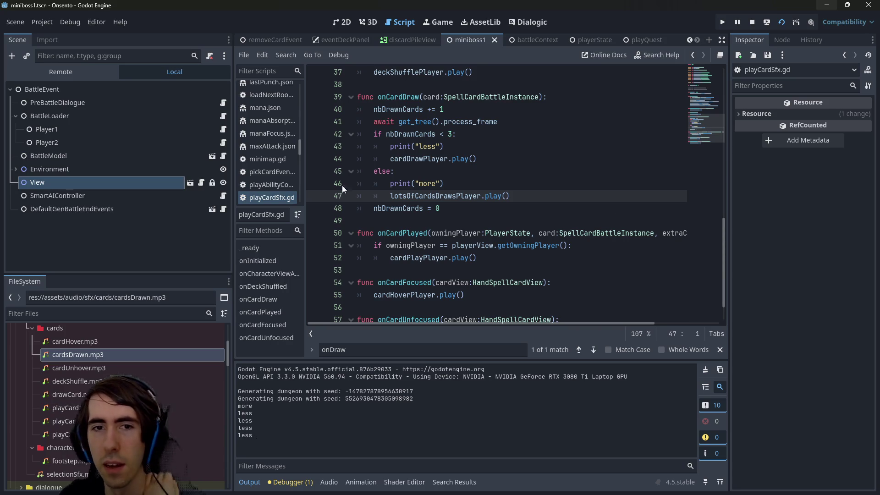
Step: Inspect the nbDrawnCards declaration and its uses on lines 40, 42 and 48
{"action": "double_click", "coordinate": [398, 208]}
{"action": "scroll", "coordinate": [487, 184], "scroll_direction": "up", "scroll_amount": 10}
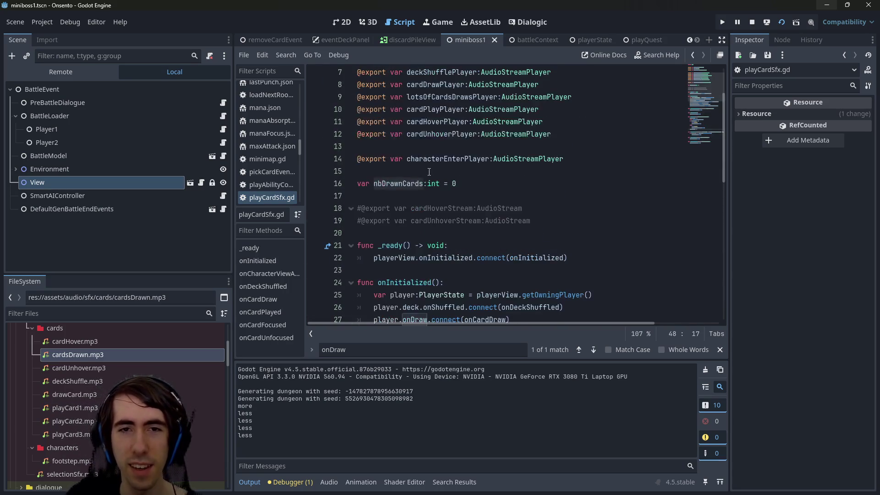
{"action": "left_click", "coordinate": [361, 184]}
{"action": "scroll", "coordinate": [404, 230], "scroll_direction": "down", "scroll_amount": 8}
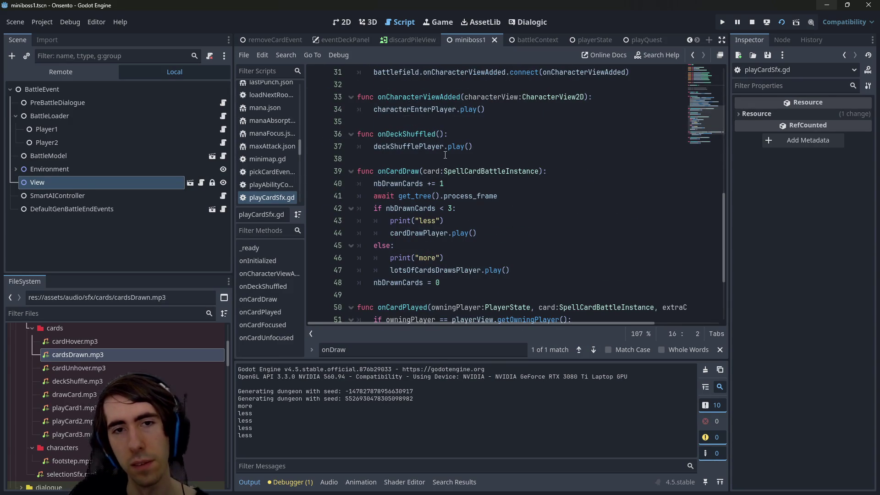
{"action": "mouse_move", "coordinate": [440, 150]}
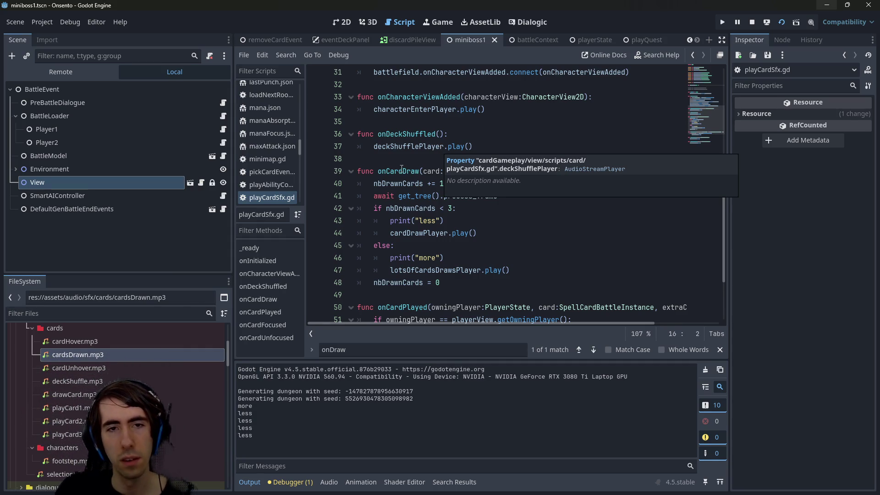
{"action": "left_click", "coordinate": [404, 220]}
{"action": "double_click", "coordinate": [402, 209]}
{"action": "double_click", "coordinate": [415, 183]}
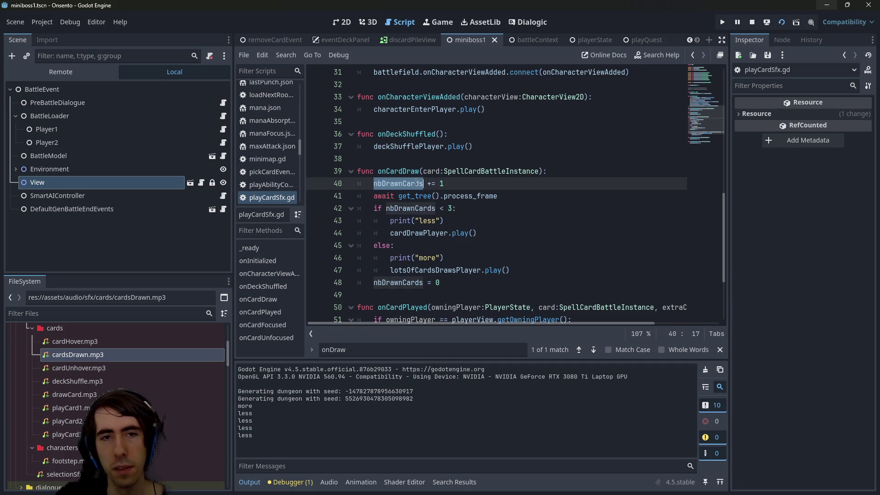
{"action": "scroll", "coordinate": [426, 184], "scroll_direction": "up", "scroll_amount": 2}
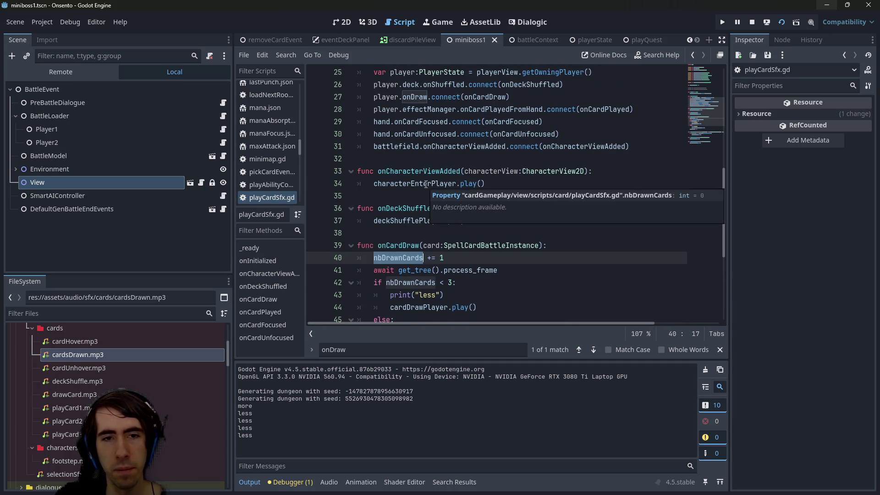
{"action": "scroll", "coordinate": [426, 184], "scroll_direction": "down", "scroll_amount": 2}
Step: Add an empty print() on a new line after the nbDrawnCards increment
{"action": "left_click", "coordinate": [463, 188]}
{"action": "key", "text": "Return"}
{"action": "type", "text": "pri"}
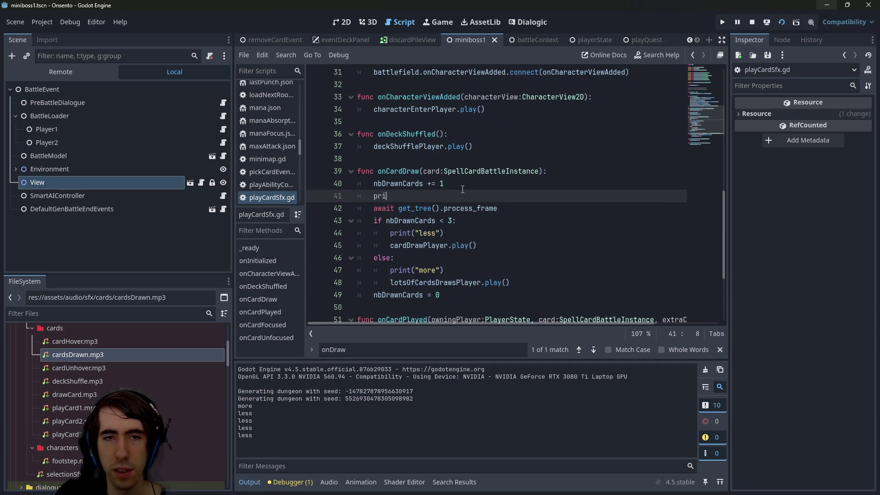
{"action": "type", "text": "("}
{"action": "type", "text": "()"}
{"action": "key", "text": "Up"}
{"action": "key", "text": "Down"}
{"action": "key", "text": "Home"}
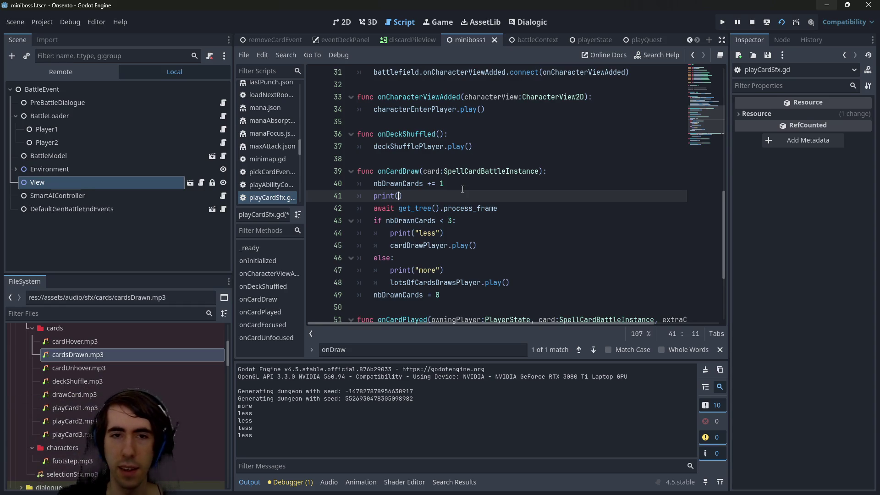
Step: Copy the process_frame await line and open a new line after lotsOfCardsDrawsPlayer.play()
{"action": "left_click_drag", "start_coordinate": [500, 207], "coordinate": [377, 212]}
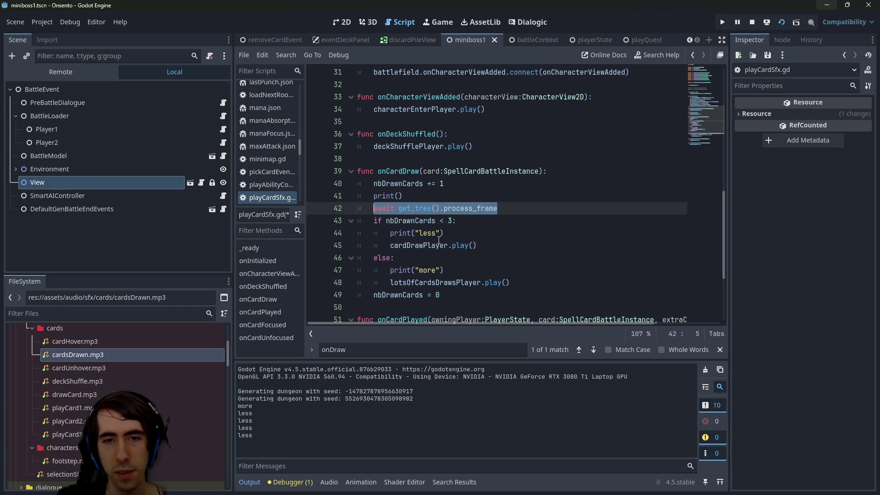
{"action": "left_click", "coordinate": [527, 283]}
{"action": "key", "text": "Return"}
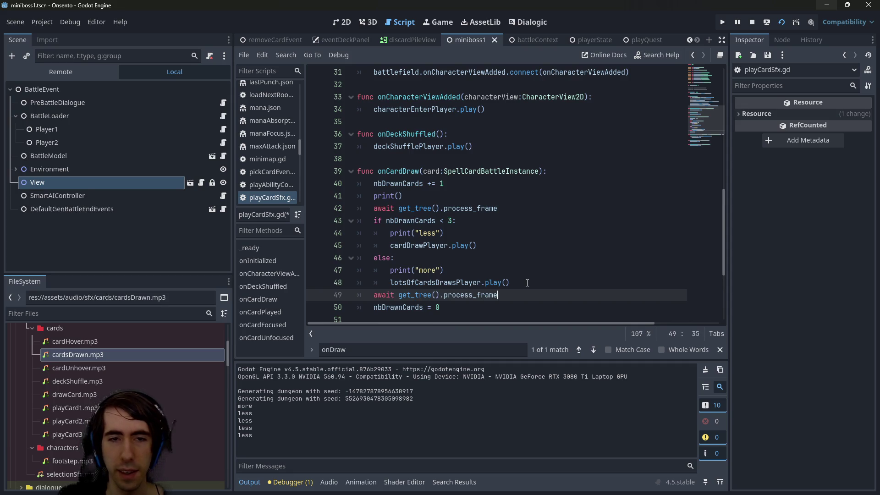
Step: Insert a blank line before the frame wait and save the script
{"action": "key", "text": "Home"}
{"action": "key", "text": "Return"}
{"action": "key", "text": "ctrl+s"}
Step: Delete the print() line on line 41, save playCardSfx.gd, and run the game
{"action": "left_click", "coordinate": [403, 196]}
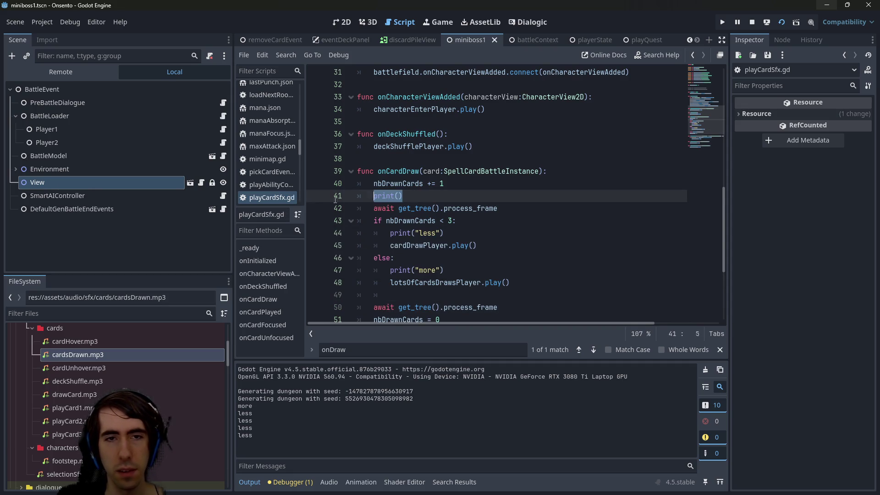
{"action": "key", "text": "BackSpace"}
{"action": "key", "text": "BackSpace"}
{"action": "key", "text": "ctrl+s"}
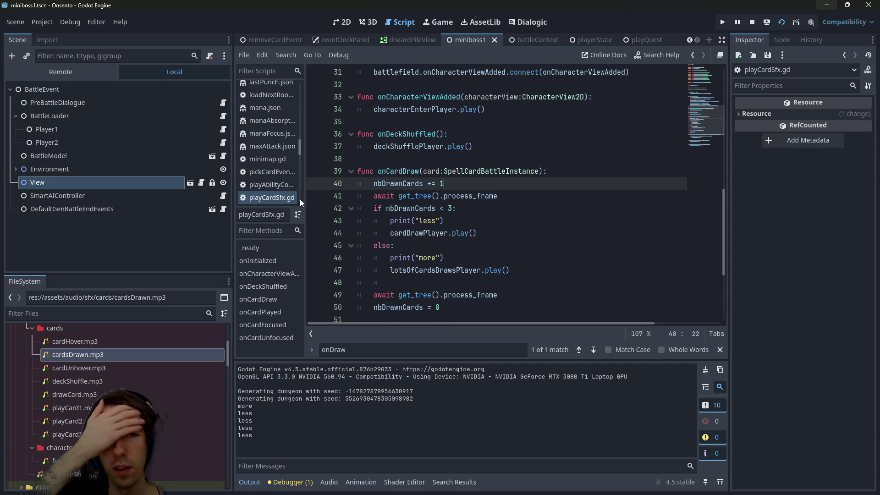
{"action": "key", "text": "Return"}
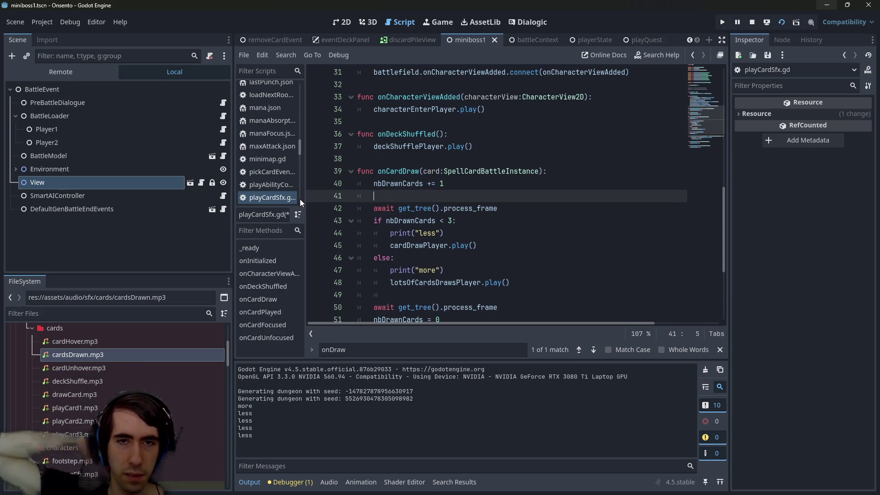
{"action": "key", "text": "F6"}
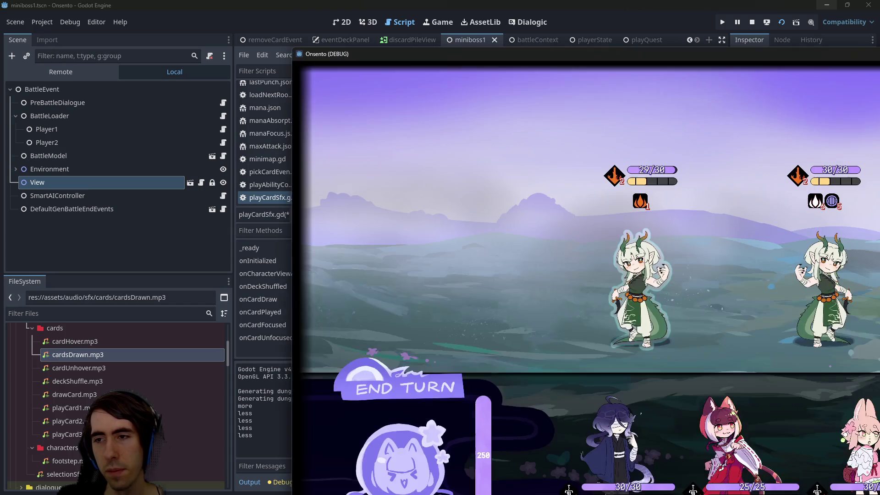
Step: Relaunch the game, maximize its window, and restart the current battle
{"action": "key", "text": "F6"}
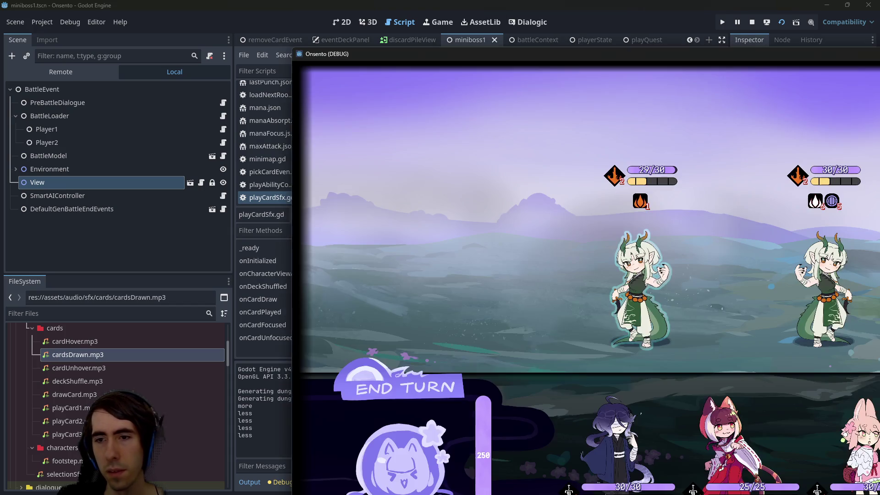
{"action": "mouse_move", "coordinate": [638, 48]}
{"action": "left_mouse_down"}
{"action": "mouse_move", "coordinate": [364, 78]}
{"action": "mouse_move", "coordinate": [688, 103]}
{"action": "left_mouse_up"}
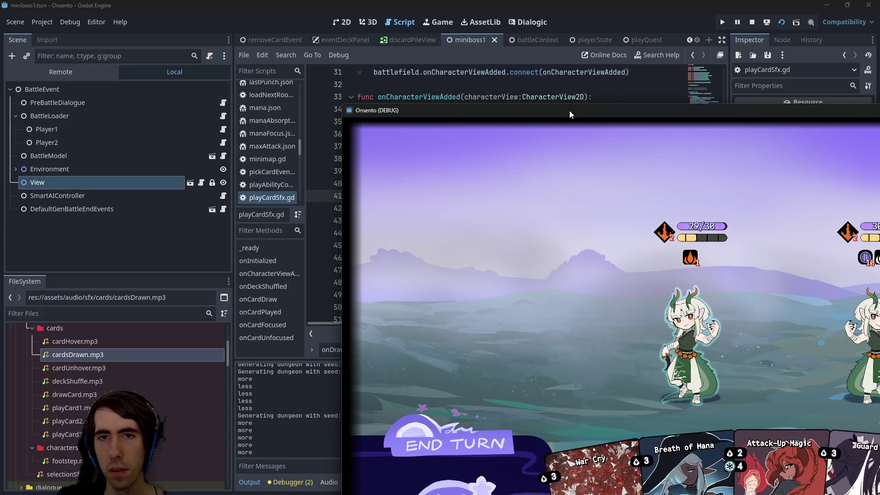
{"action": "left_click_drag", "start_coordinate": [569, 113], "coordinate": [373, 85]}
{"action": "double_click", "coordinate": [372, 84]}
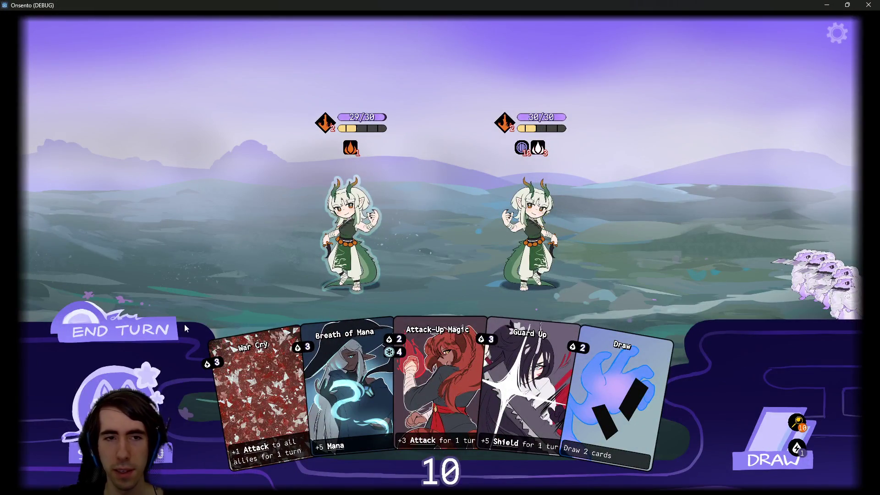
{"action": "key", "text": "Escape"}
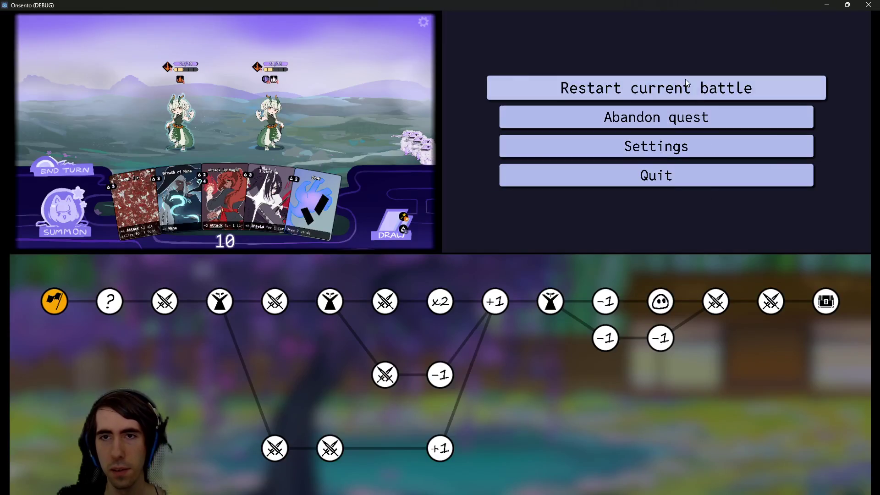
{"action": "left_click", "coordinate": [625, 84]}
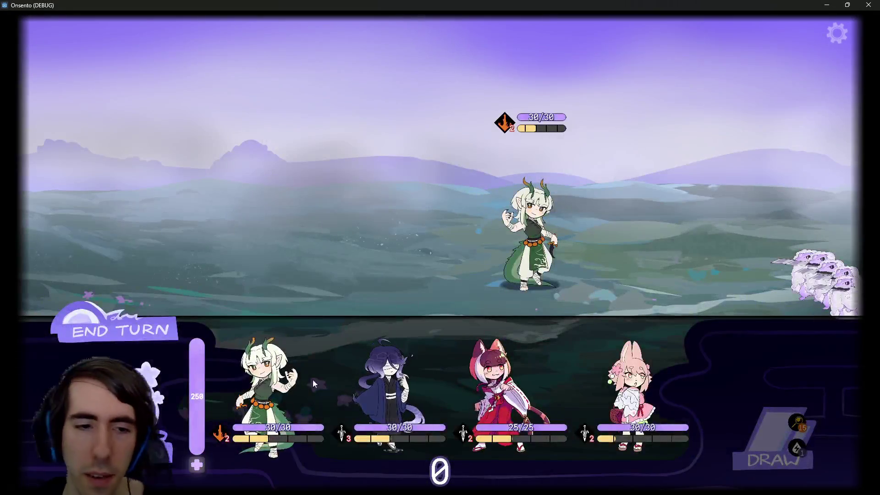
Step: Summon the dragon girl, draw several cards, and cast Breath of Mana on her
{"action": "left_click_drag", "start_coordinate": [313, 384], "coordinate": [362, 246]}
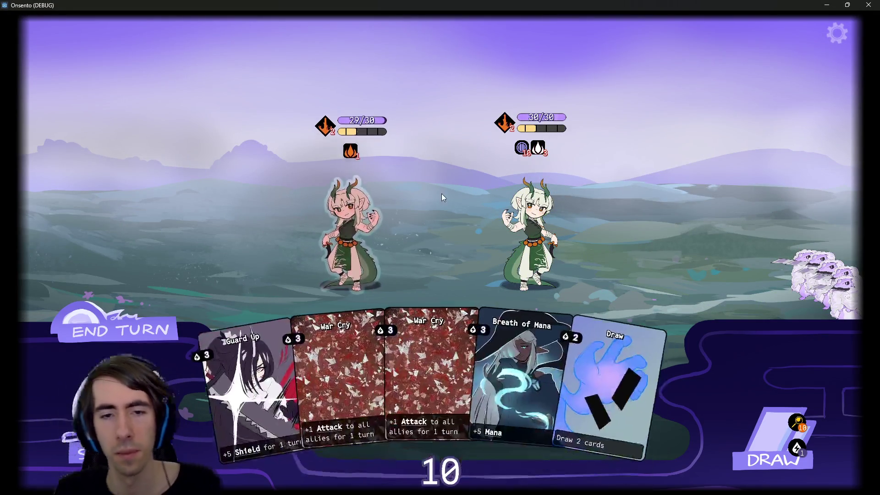
{"action": "left_click", "coordinate": [765, 420]}
{"action": "left_click", "coordinate": [766, 421]}
{"action": "left_click", "coordinate": [765, 418]}
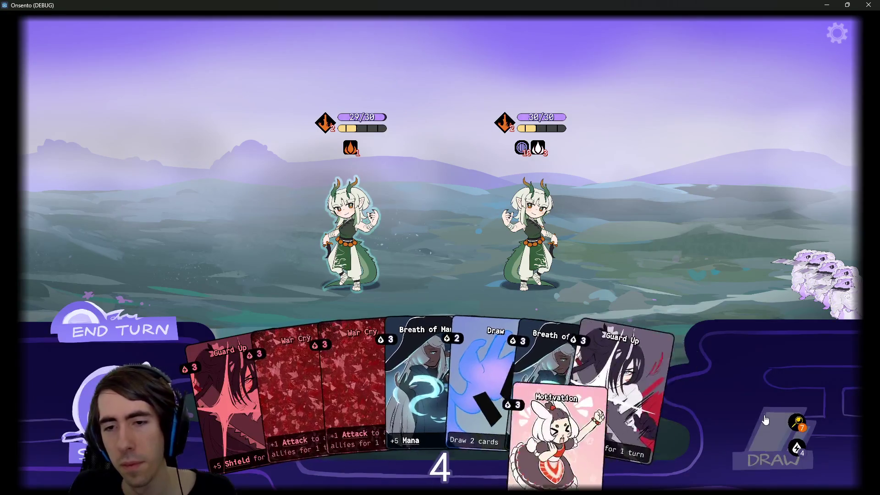
{"action": "left_click", "coordinate": [748, 419]}
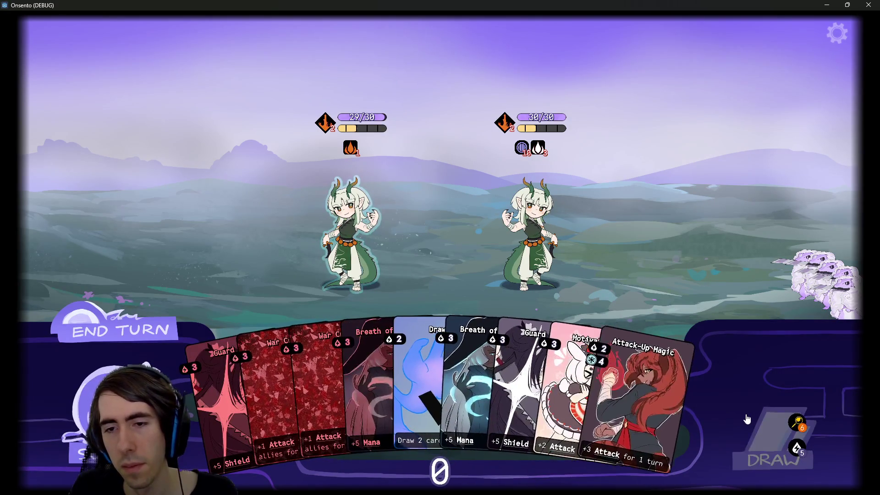
{"action": "mouse_move", "coordinate": [500, 394]}
{"action": "left_mouse_down"}
{"action": "mouse_move", "coordinate": [443, 412]}
{"action": "mouse_move", "coordinate": [344, 226]}
{"action": "left_mouse_up"}
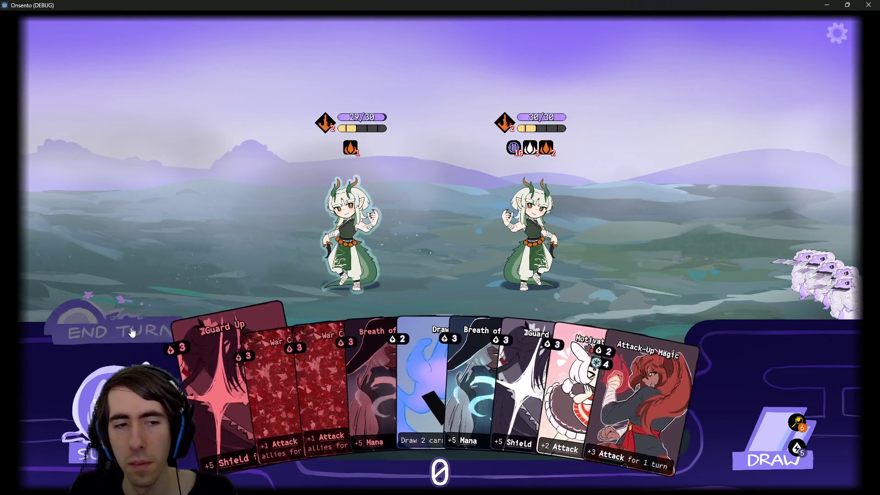
{"action": "left_click", "coordinate": [117, 330]}
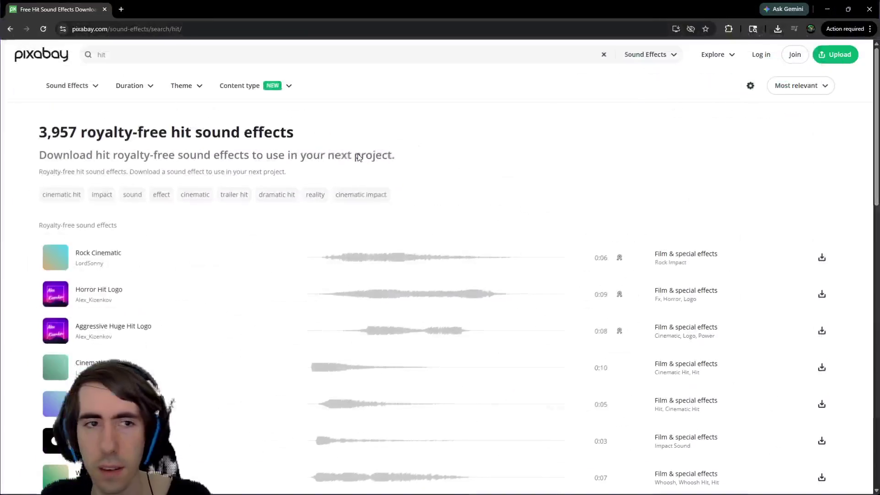
Step: Preview Rock Cinematic, then search Pixabay sound effects for 'battle hit'
{"action": "left_click", "coordinate": [50, 258]}
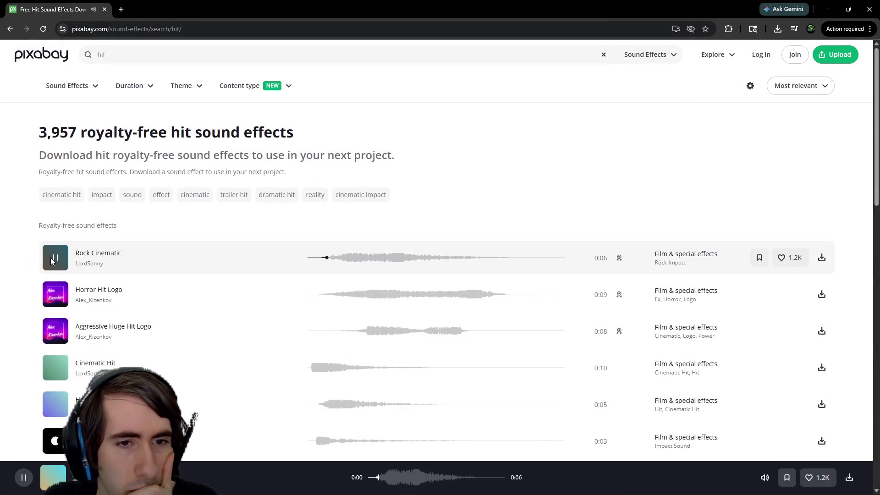
{"action": "left_click", "coordinate": [142, 59]}
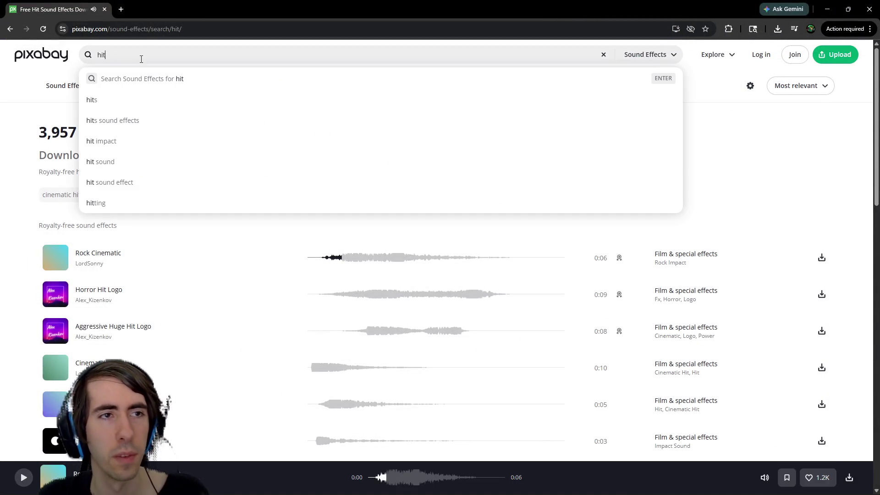
{"action": "type", "text": "battle"}
{"action": "key", "text": "Return"}
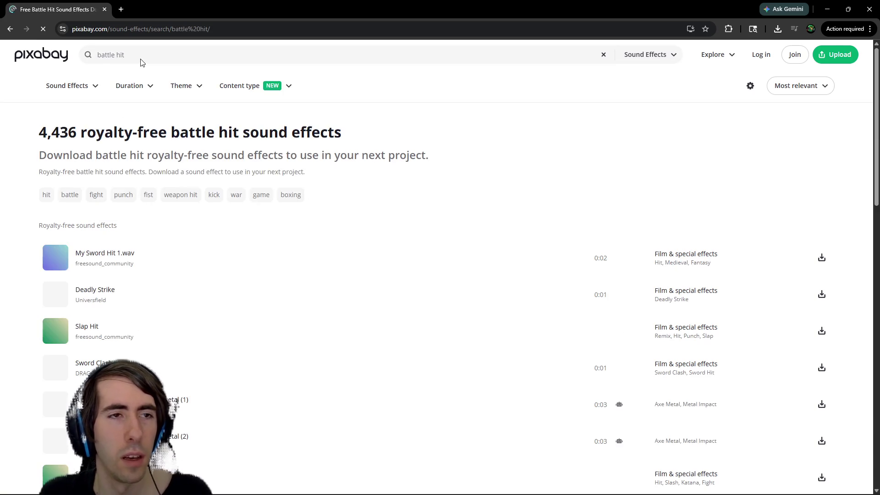
Step: Preview My Sword Hit 1, Deadly Strike, Slap Hit and Sword Clash/Hit, replaying Deadly Strike repeatedly
{"action": "left_click", "coordinate": [50, 262]}
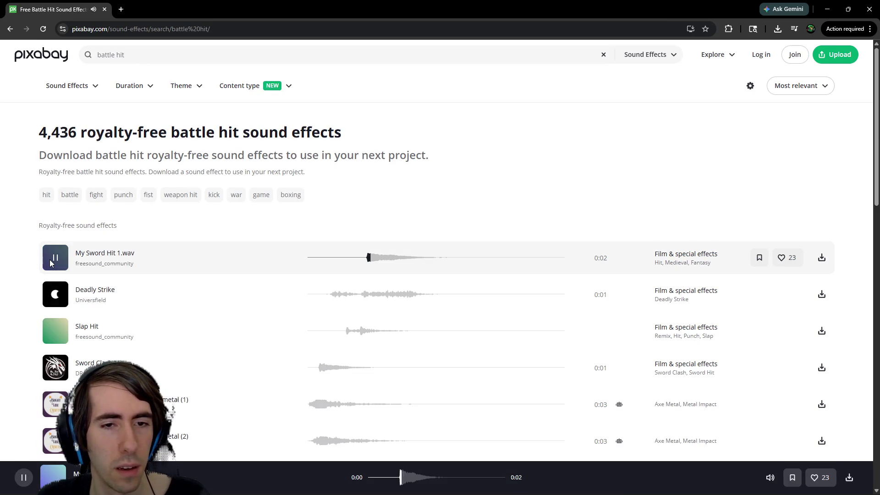
{"action": "left_click", "coordinate": [54, 303]}
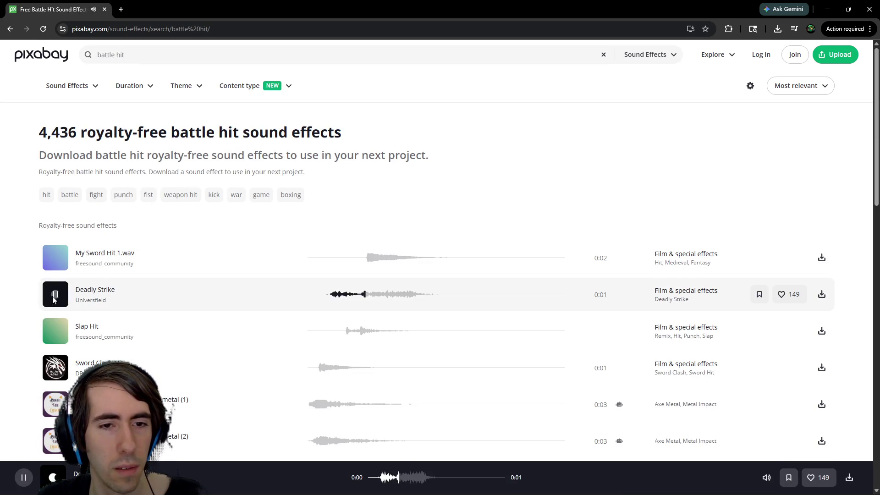
{"action": "left_click", "coordinate": [54, 332]}
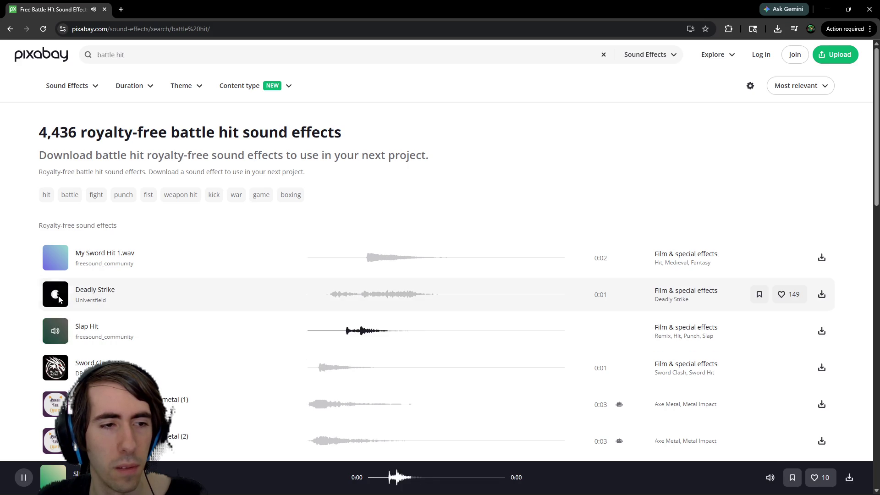
{"action": "left_click", "coordinate": [58, 296]}
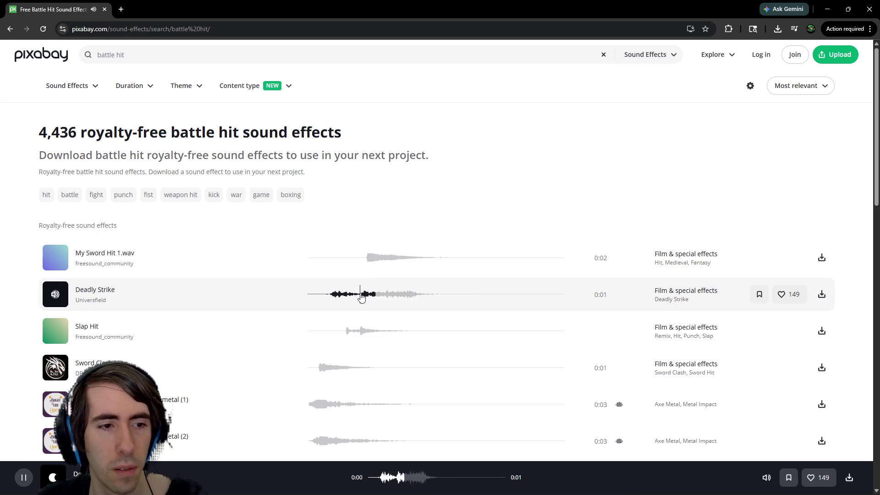
{"action": "left_click", "coordinate": [329, 298]}
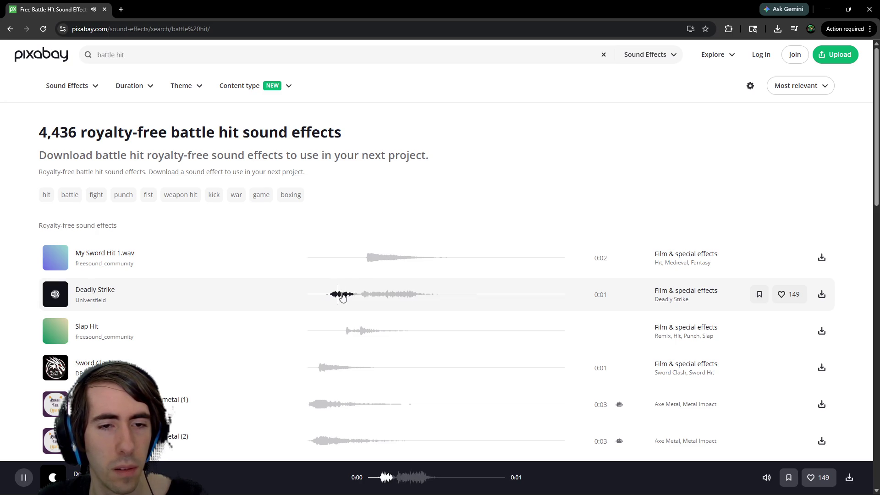
{"action": "left_click", "coordinate": [330, 298]}
{"action": "left_click", "coordinate": [328, 299]}
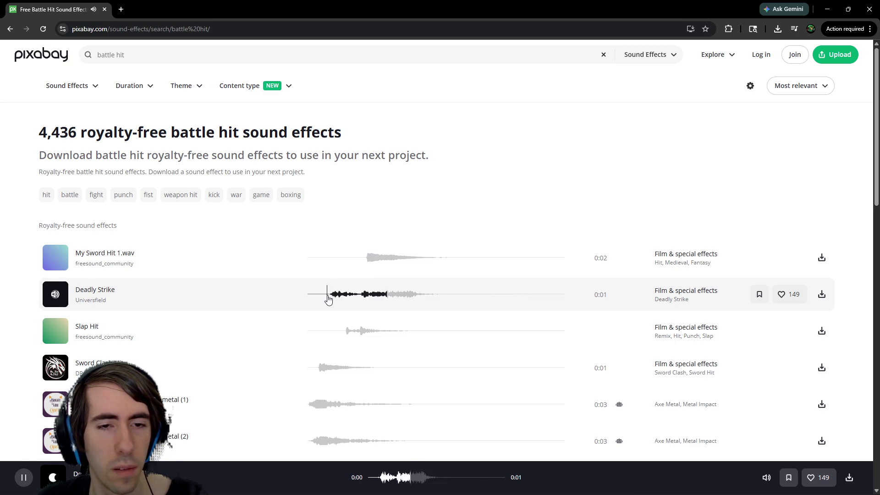
{"action": "left_click", "coordinate": [328, 298]}
{"action": "left_click", "coordinate": [324, 298]}
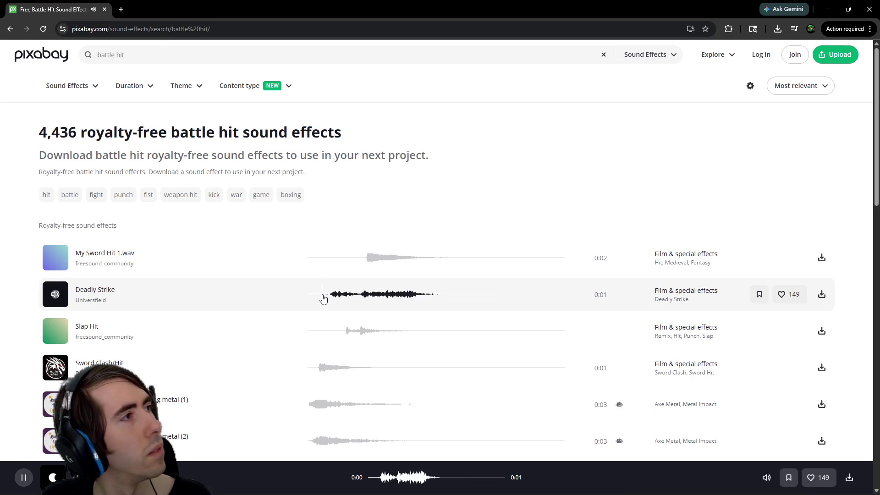
{"action": "left_click", "coordinate": [65, 369]}
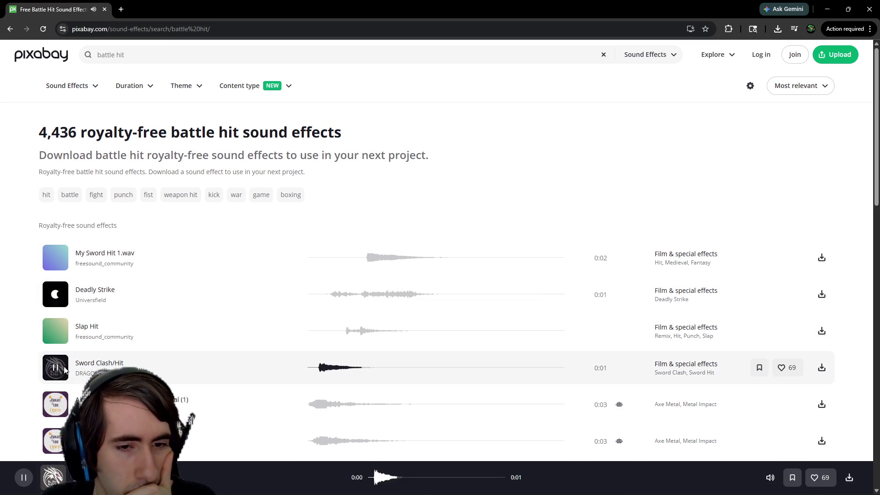
Step: Duplicate the results in a new tab and preview Punch 6, Armor Impact from Sword, Punch 1, Sword Clang
{"action": "scroll", "coordinate": [91, 357], "scroll_direction": "down", "scroll_amount": 4}
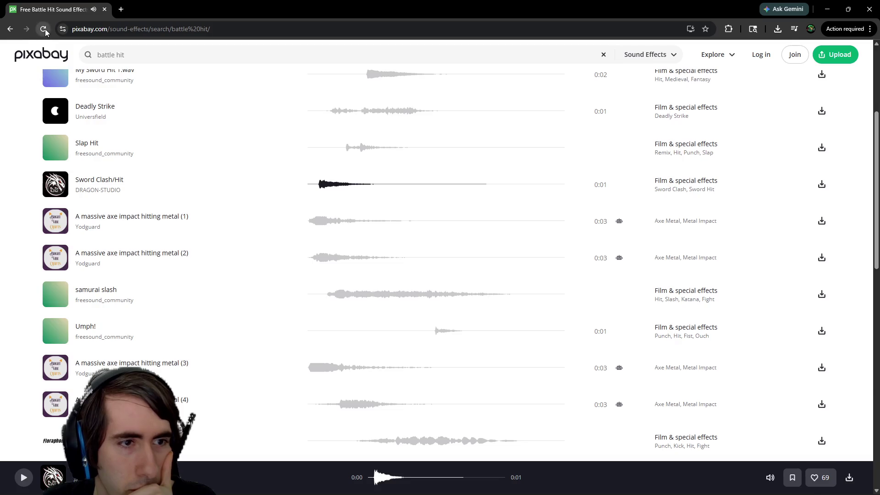
{"action": "middle_click", "coordinate": [43, 28]}
{"action": "scroll", "coordinate": [187, 204], "scroll_direction": "down", "scroll_amount": 3}
{"action": "left_click", "coordinate": [56, 305]}
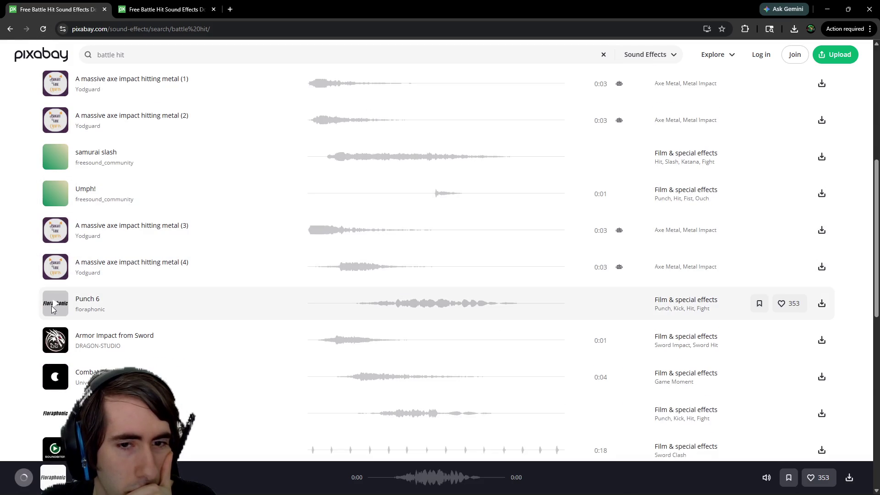
{"action": "left_click", "coordinate": [56, 305]}
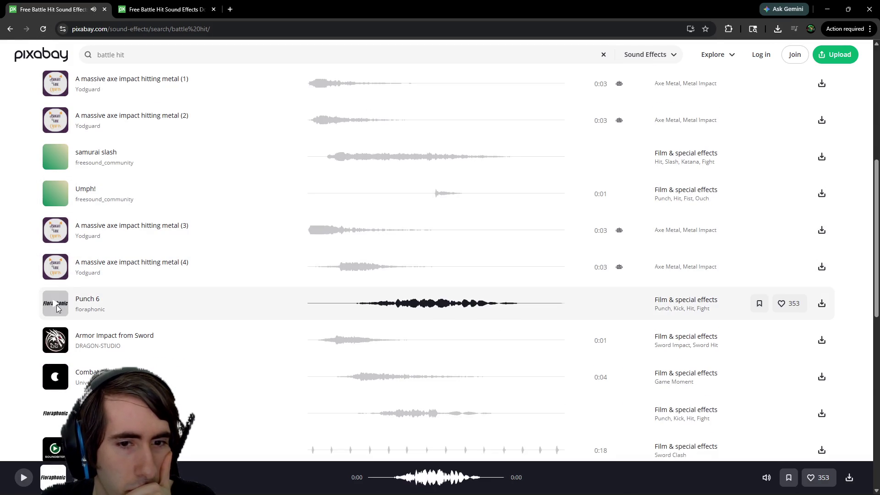
{"action": "left_click", "coordinate": [55, 333]}
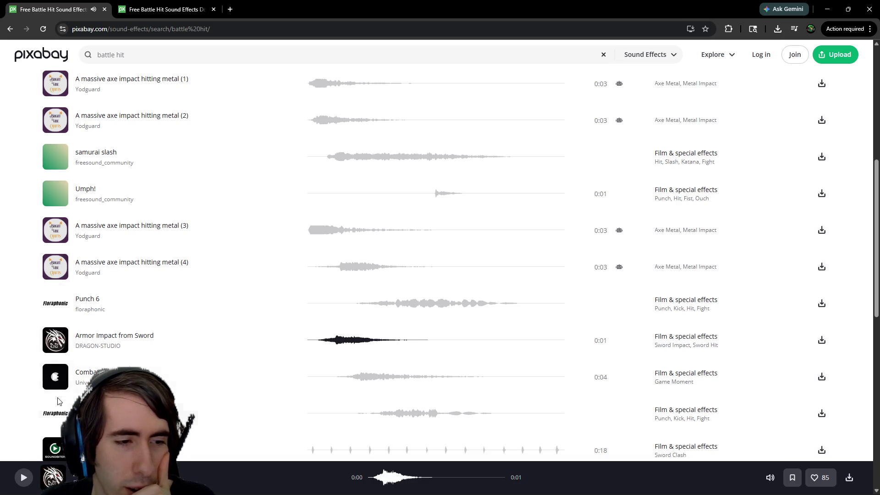
{"action": "left_click", "coordinate": [58, 415]}
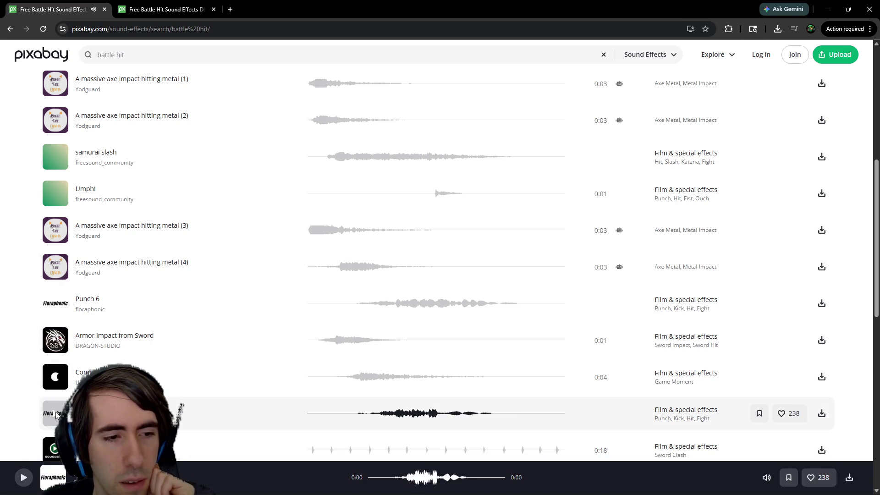
{"action": "scroll", "coordinate": [174, 367], "scroll_direction": "down", "scroll_amount": 3}
{"action": "left_click", "coordinate": [57, 314]}
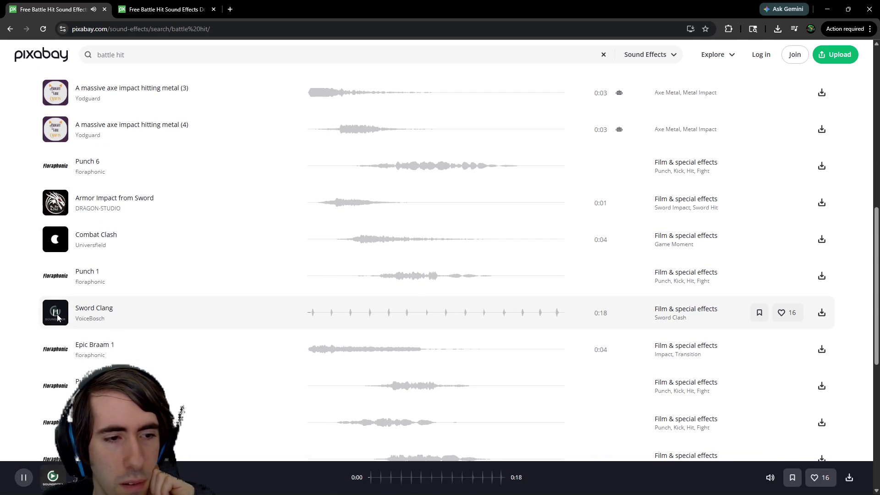
{"action": "left_click", "coordinate": [55, 313]}
{"action": "scroll", "coordinate": [146, 363], "scroll_direction": "down", "scroll_amount": 4}
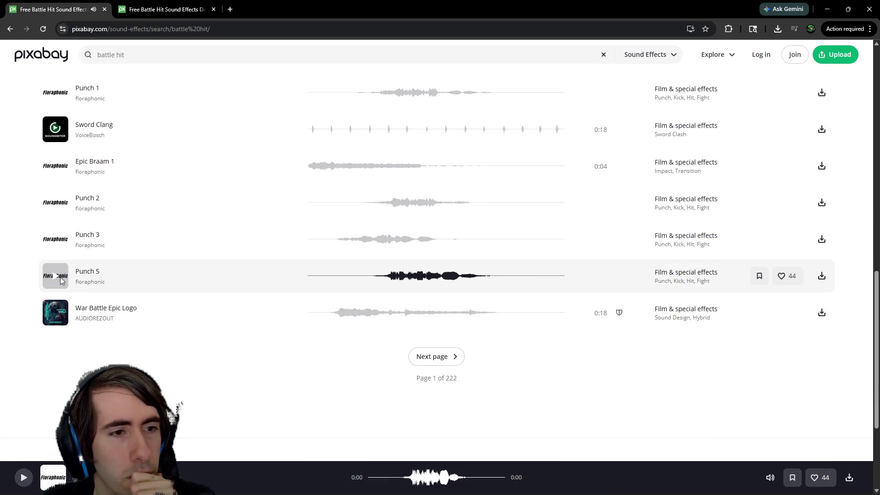
Step: Preview Punch 3, Punch 2 and Epic Braam 1, then open the results in a third tab
{"action": "left_click", "coordinate": [51, 236]}
{"action": "left_click", "coordinate": [51, 213]}
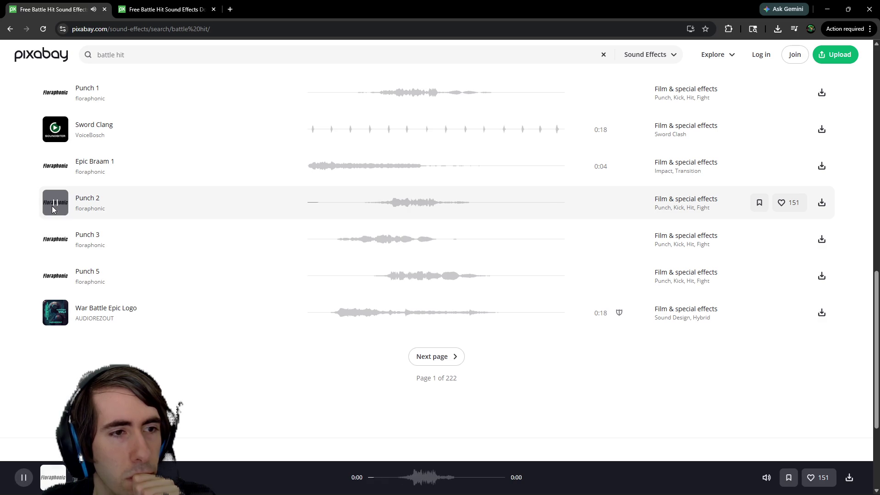
{"action": "left_click", "coordinate": [57, 167]}
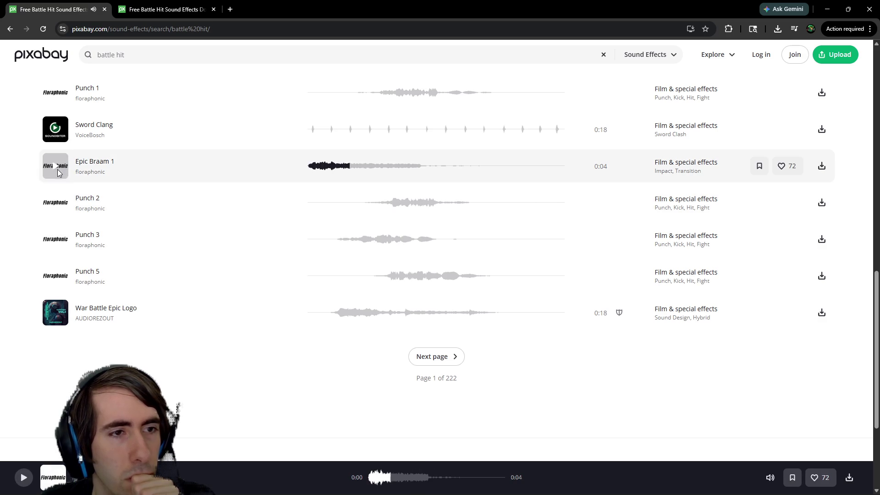
{"action": "left_click", "coordinate": [55, 202]}
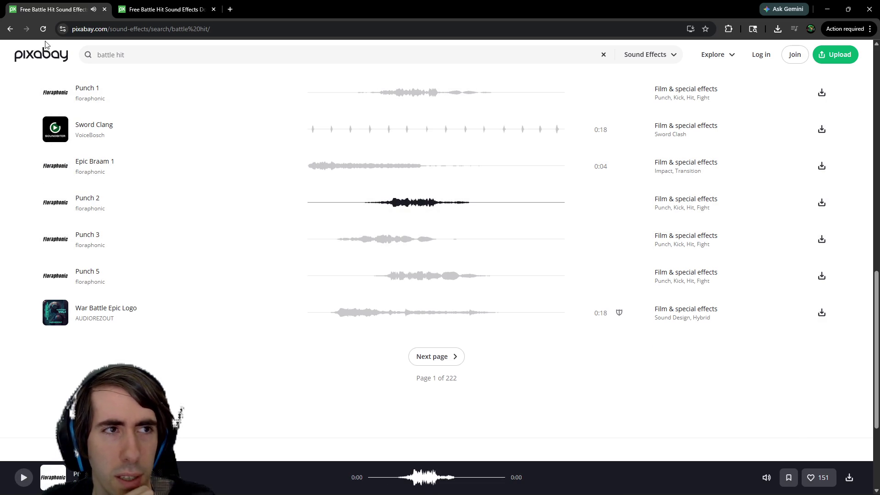
{"action": "left_click", "coordinate": [256, 9]}
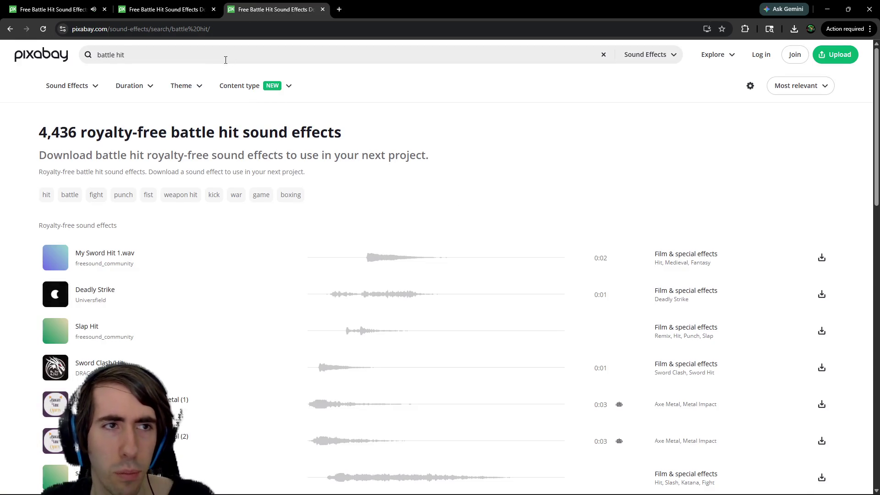
Step: Search sound effects for 'punch' and preview Classic Punch Impact, Punch 03 and Punch
{"action": "left_click", "coordinate": [223, 58]}
{"action": "type", "text": "unch"}
{"action": "key", "text": "Return"}
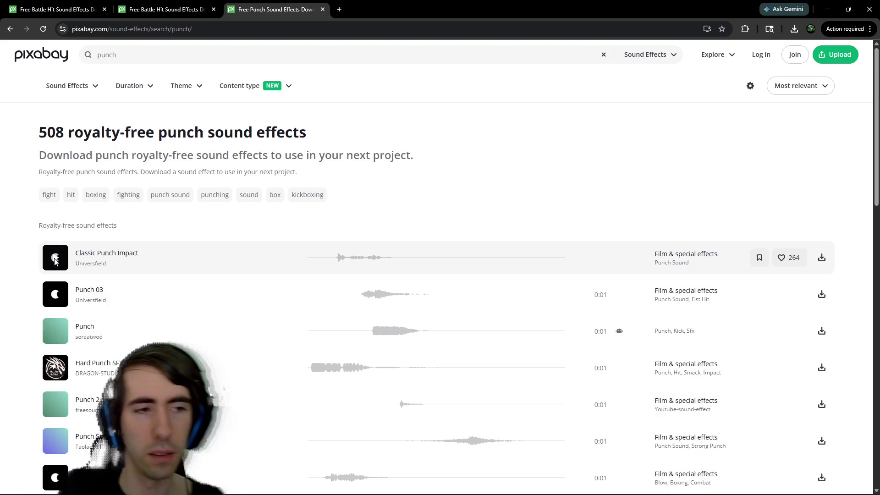
{"action": "left_click", "coordinate": [196, 252]}
{"action": "left_click", "coordinate": [50, 304]}
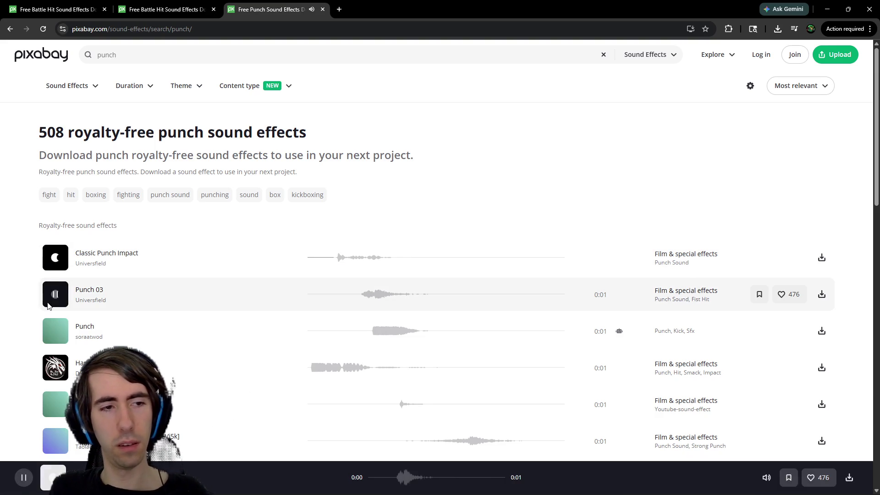
{"action": "left_click", "coordinate": [56, 327]}
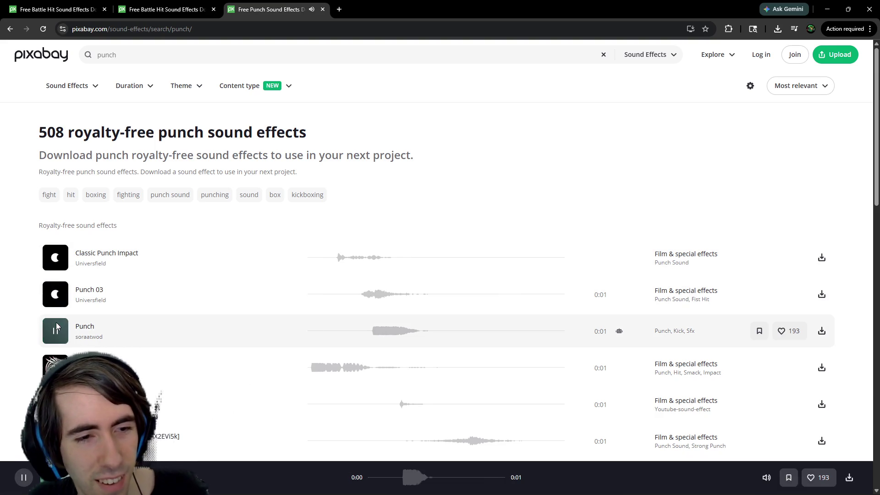
Step: Preview Punch 2, Punch Sound Effect, Punch 04, the hard punch, and Fist Punch or kick
{"action": "scroll", "coordinate": [56, 326], "scroll_direction": "down", "scroll_amount": 2}
{"action": "left_click", "coordinate": [57, 313]}
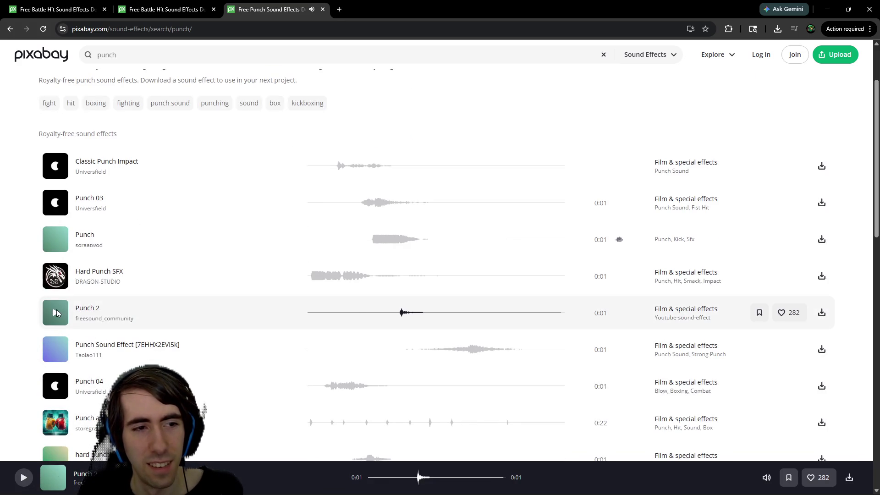
{"action": "left_click", "coordinate": [57, 313]}
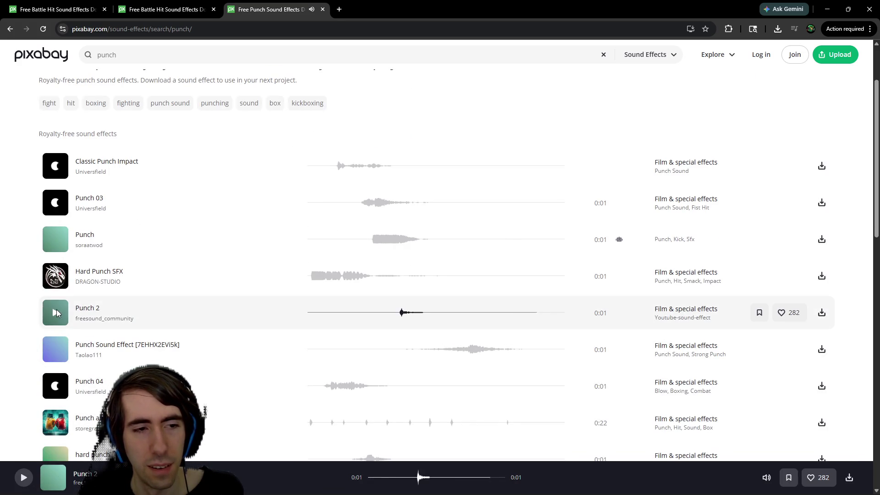
{"action": "left_click", "coordinate": [56, 350]}
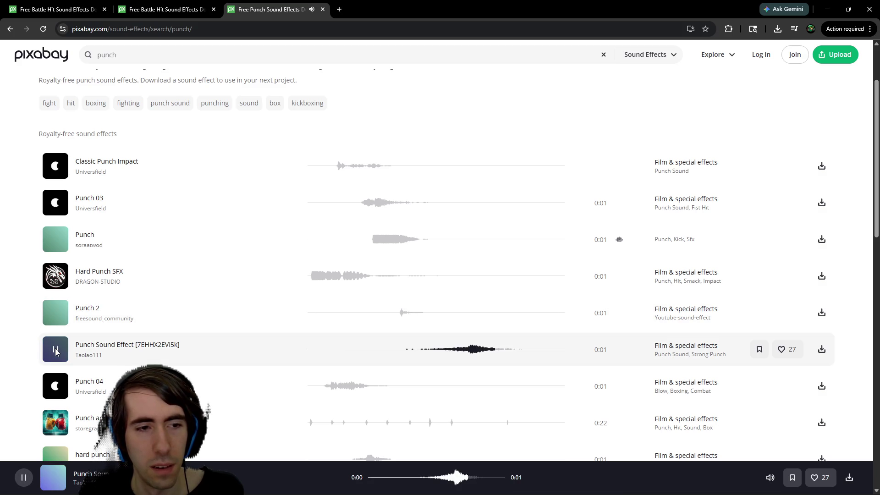
{"action": "left_click", "coordinate": [56, 386]}
{"action": "scroll", "coordinate": [59, 348], "scroll_direction": "down", "scroll_amount": 3}
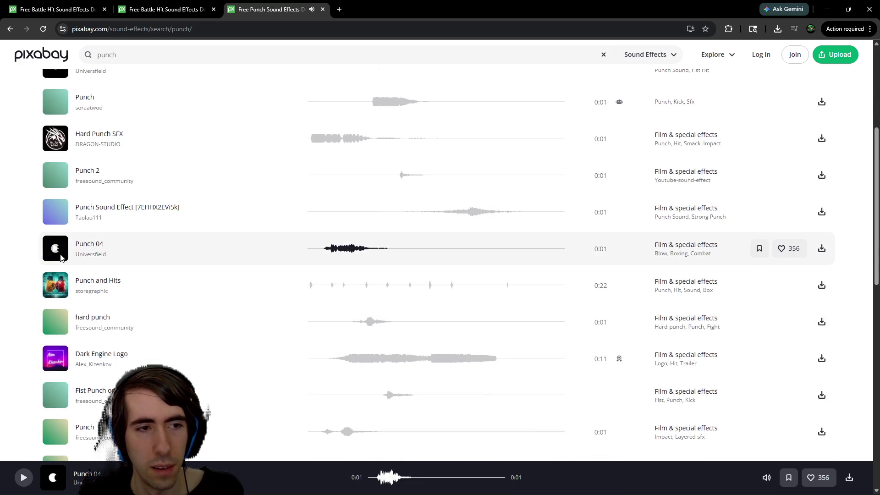
{"action": "left_click", "coordinate": [55, 323]}
{"action": "left_click", "coordinate": [55, 395]}
Step: Replay Fist Punch or kick, and preview the second Punch and Punch Sound Effects
{"action": "scroll", "coordinate": [55, 394], "scroll_direction": "down", "scroll_amount": 2}
{"action": "left_click", "coordinate": [61, 306]}
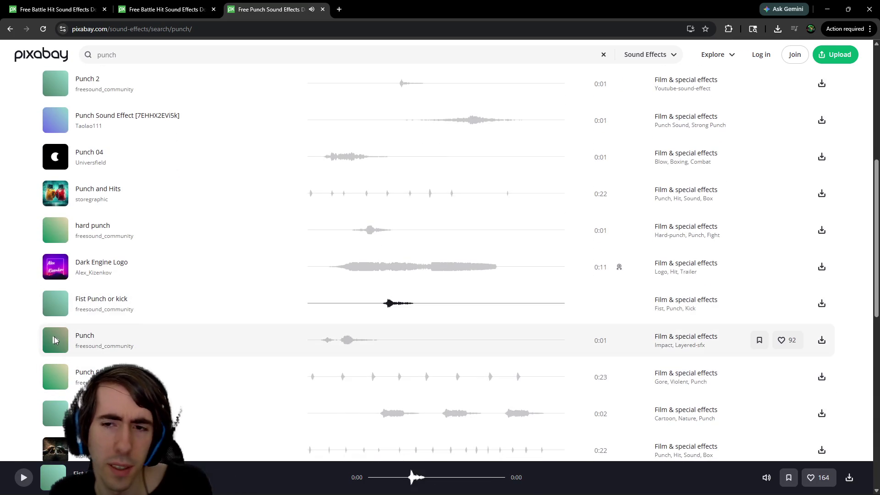
{"action": "left_click", "coordinate": [55, 340]}
{"action": "left_click", "coordinate": [56, 315]}
{"action": "scroll", "coordinate": [59, 311], "scroll_direction": "down", "scroll_amount": 2}
{"action": "left_click", "coordinate": [60, 297]}
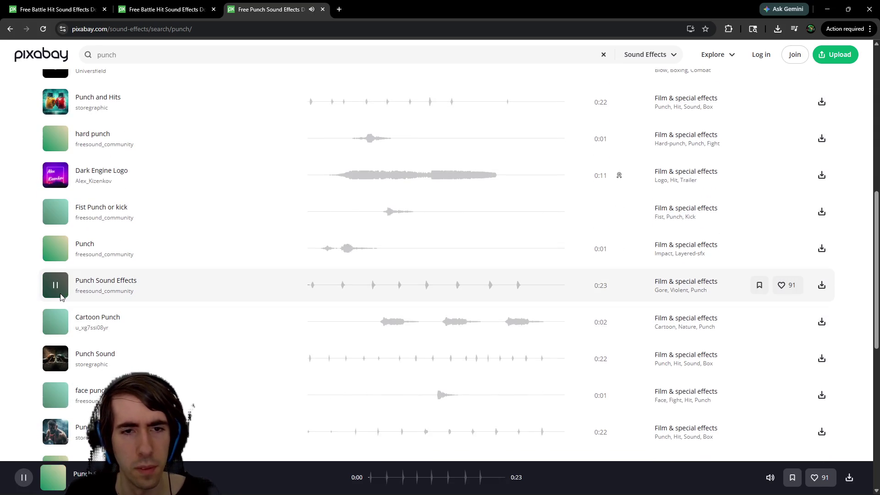